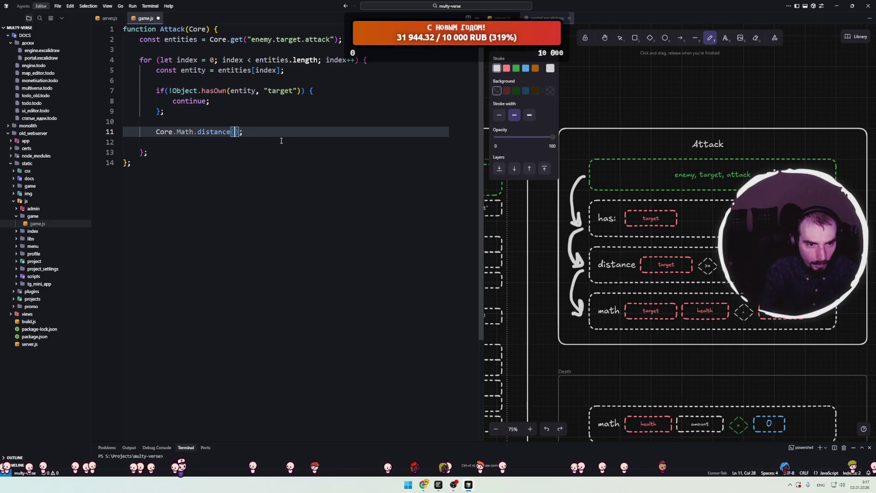
Make entity.target the first distance() argument and prefix line 11 with const distance =.
double_click(246, 90)
key(ctrl+c)
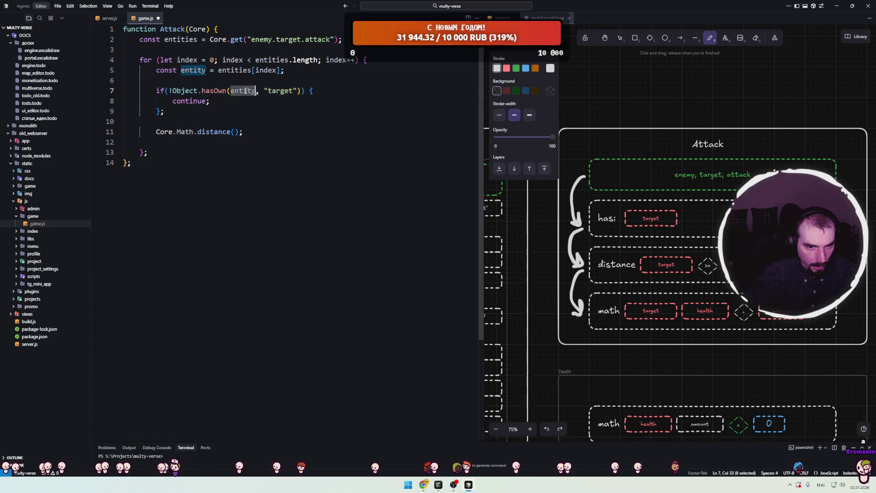
click(236, 131)
key(ctrl+v)
text(.ta)
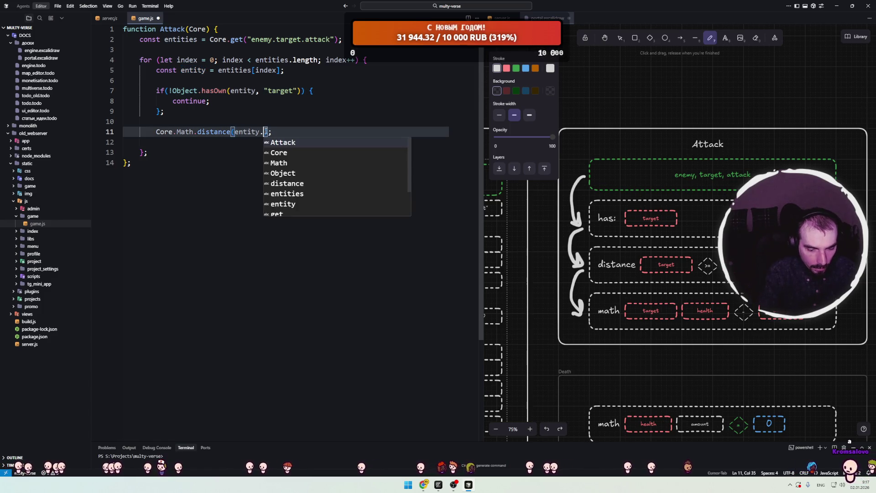
text(rget,)
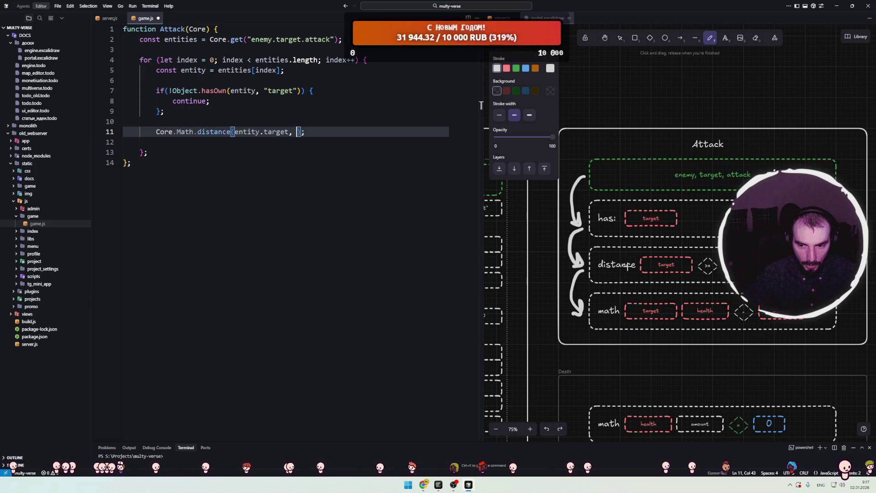
click(289, 132)
click(173, 132)
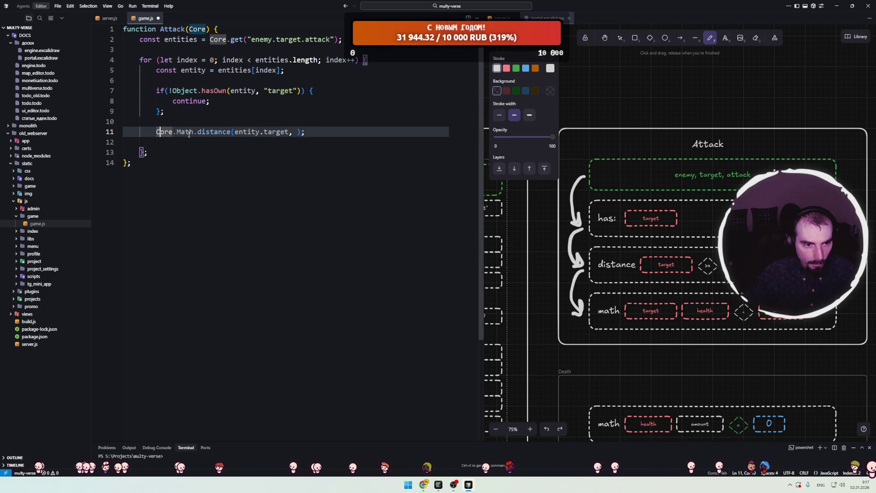
text(l)
key(BackSpace)
text(c)
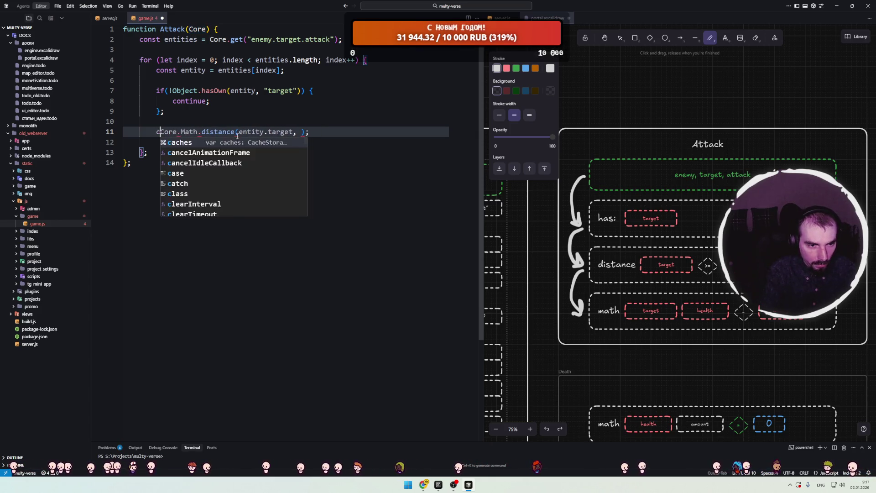
text(onst distance =)
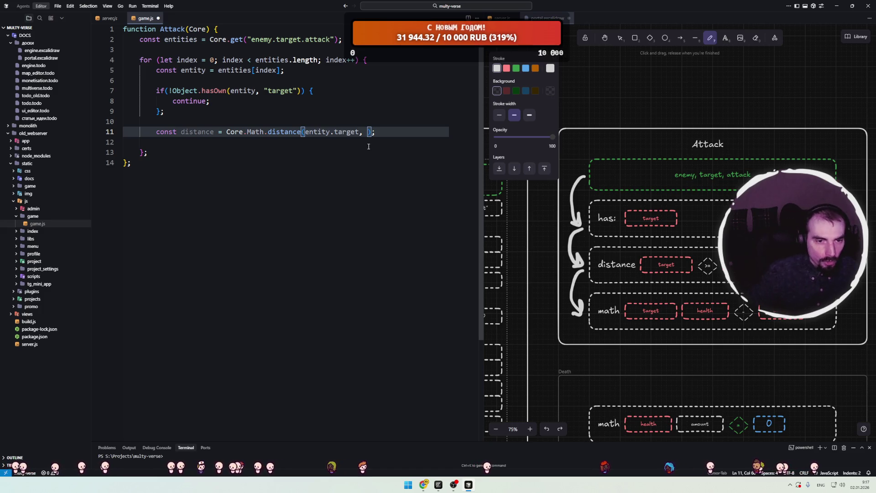
Make entity.attack.range the second argument of the distance call.
double_click(199, 69)
click(368, 132)
key(ctrl+v)
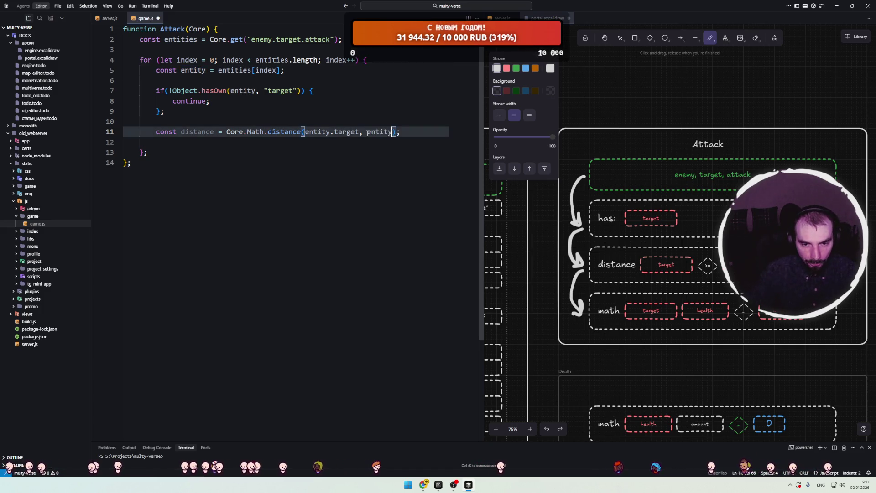
text(.Attack.)
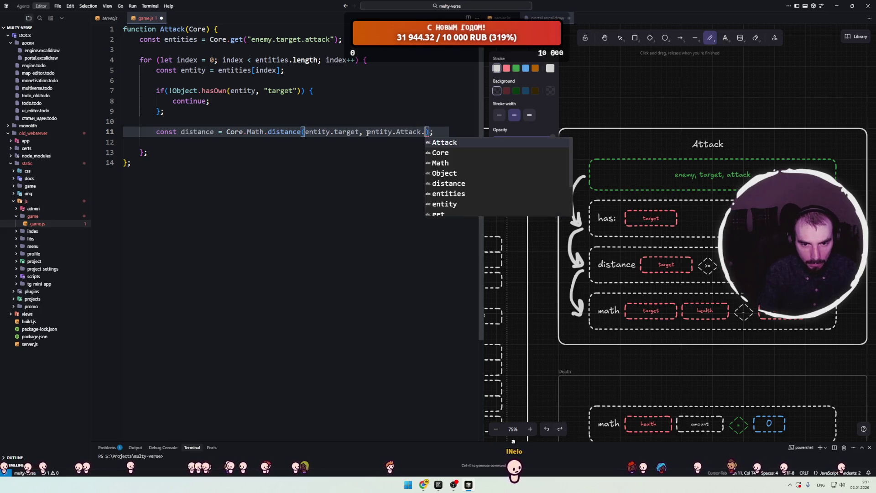
text(range)
key(Delete)
click(397, 133)
text(ra)
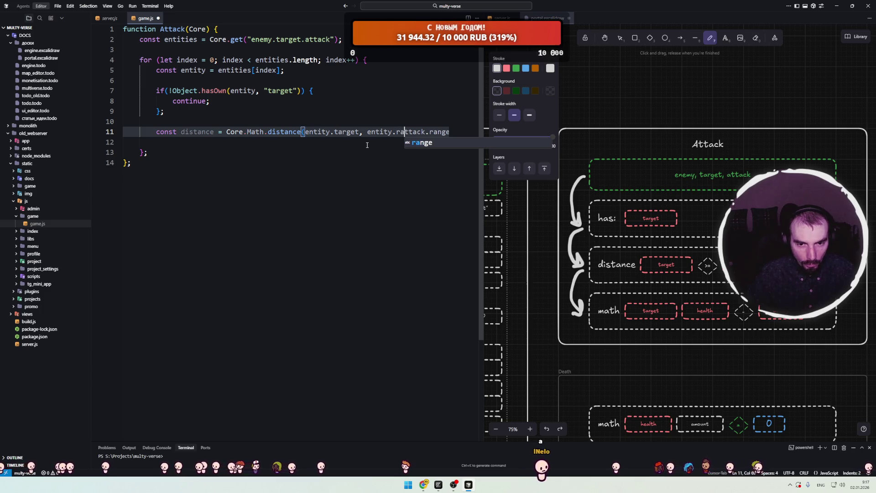
text())
Add a blank line inside the function below the distance line.
click(194, 145)
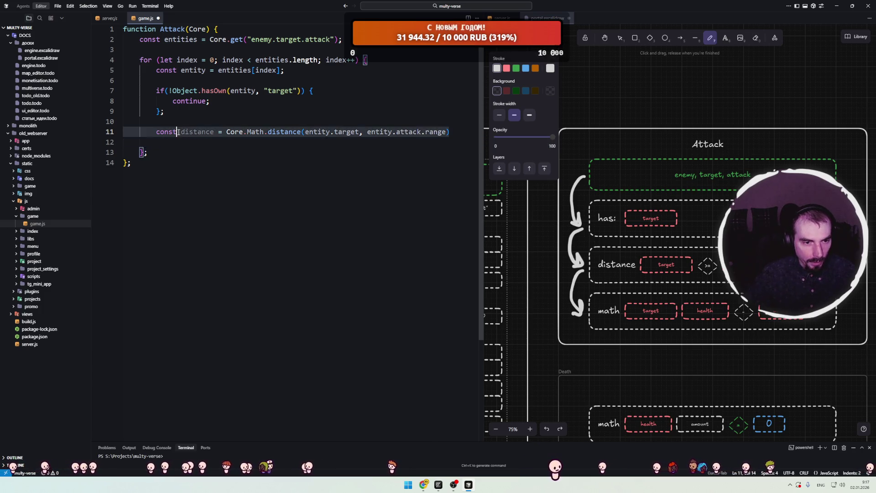
click(197, 132)
click(142, 152)
key(Return)
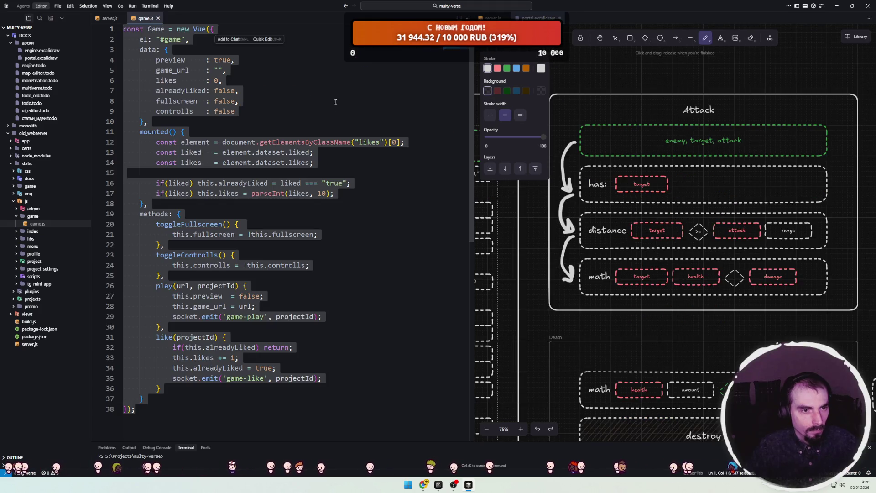
Close the game.js, server.js and portal.excalidraw tabs and collapse the доски, DOCS, old_webserver and monolith folders.
click(158, 18)
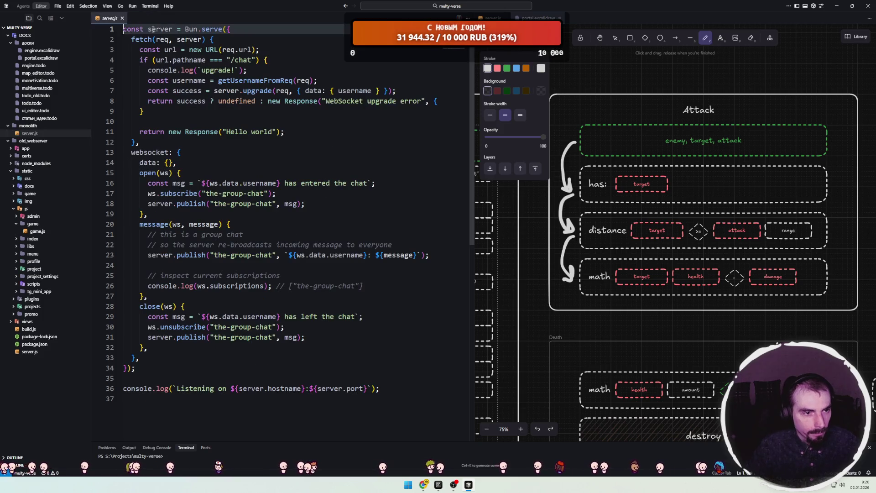
click(124, 18)
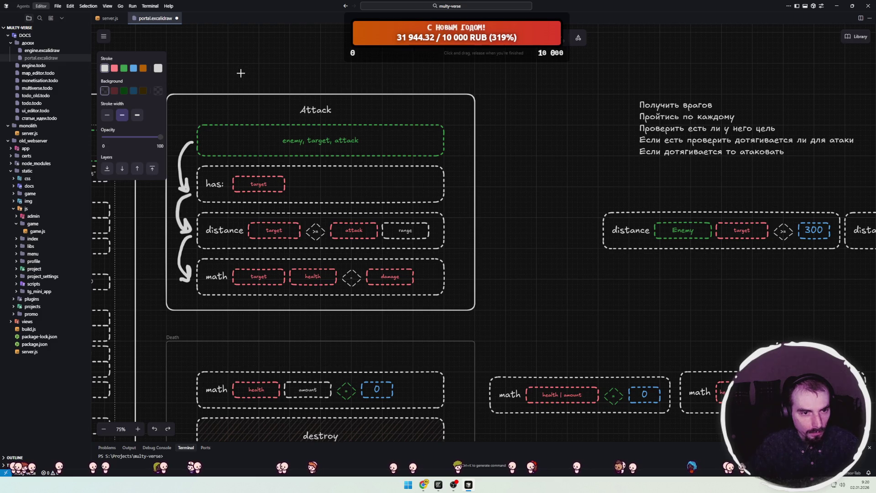
click(176, 18)
click(28, 43)
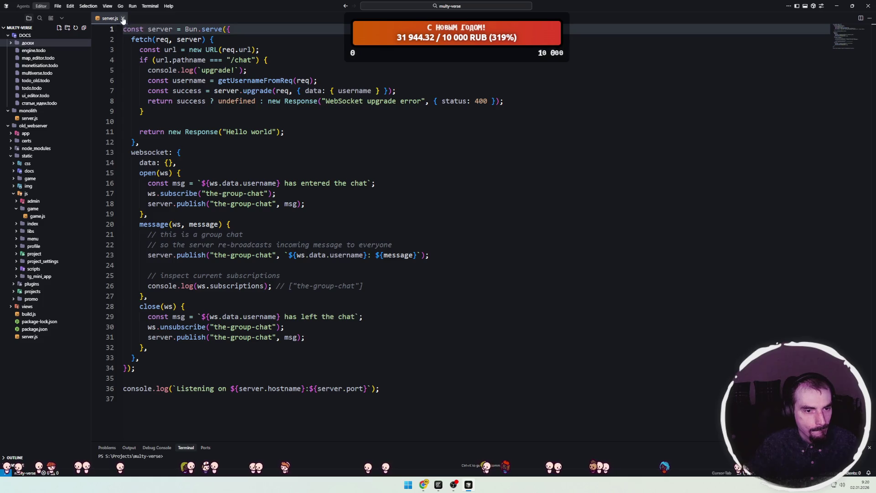
click(122, 19)
click(25, 35)
click(33, 58)
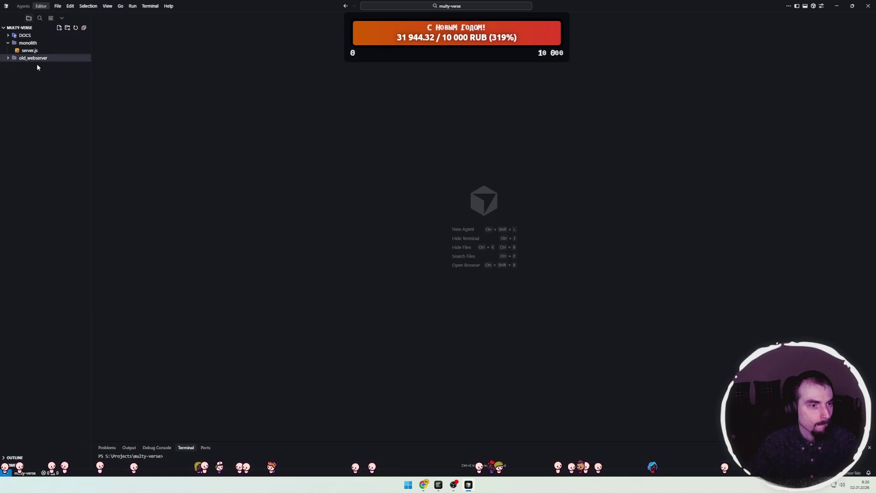
click(39, 44)
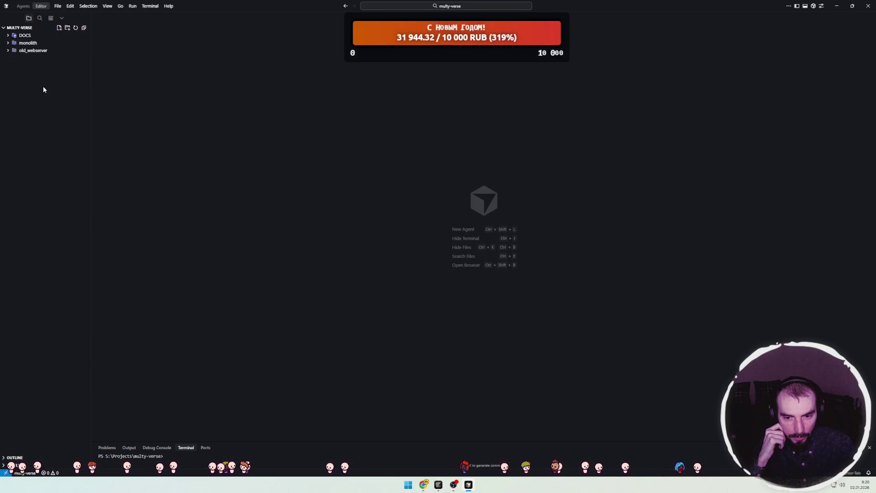
Open portal.excalidraw from DOCS > доски.
click(25, 36)
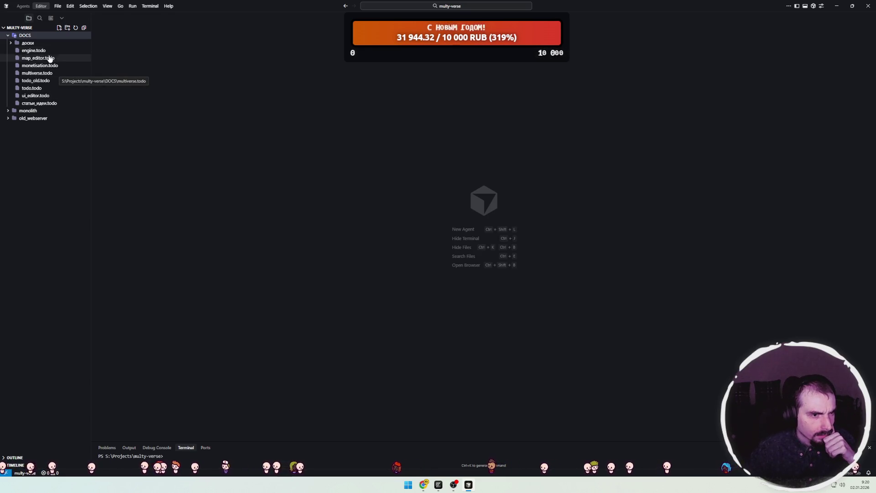
click(29, 44)
click(41, 58)
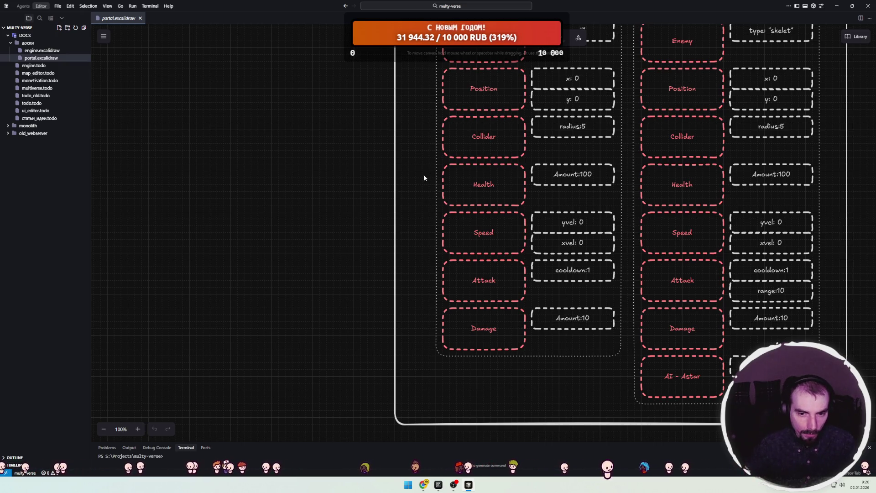
Pan the board to frame the Player and Enemy components beside the Attack and Death flows.
scroll(538, 210, right, 5)
scroll(539, 210, up, 1)
scroll(539, 211, right, 3)
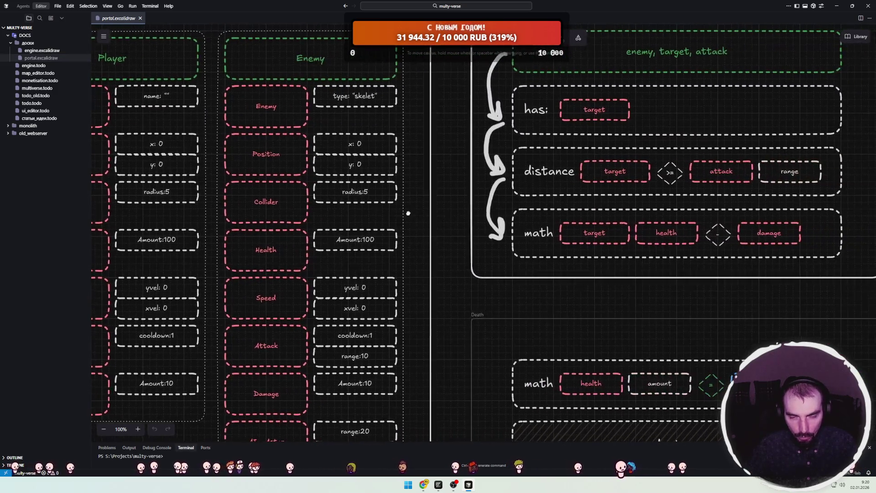
scroll(395, 206, right, 2)
scroll(392, 210, down, 2)
scroll(391, 210, down, 4)
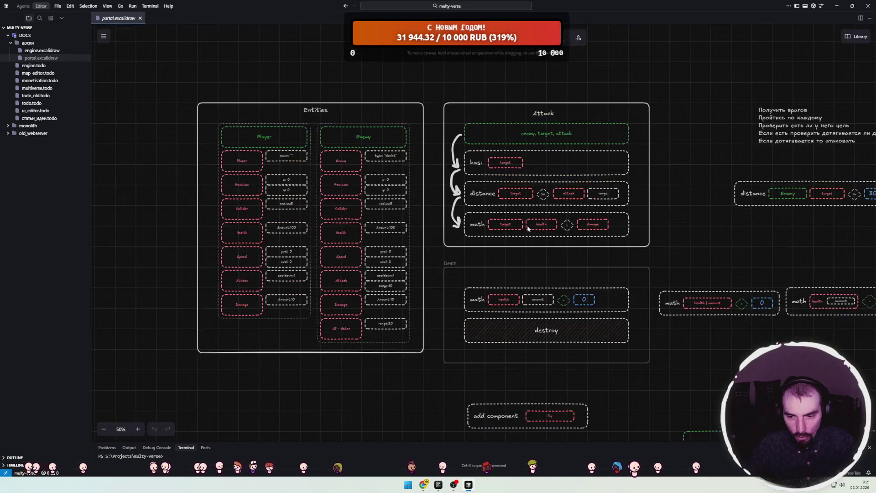
scroll(686, 257, up, 1)
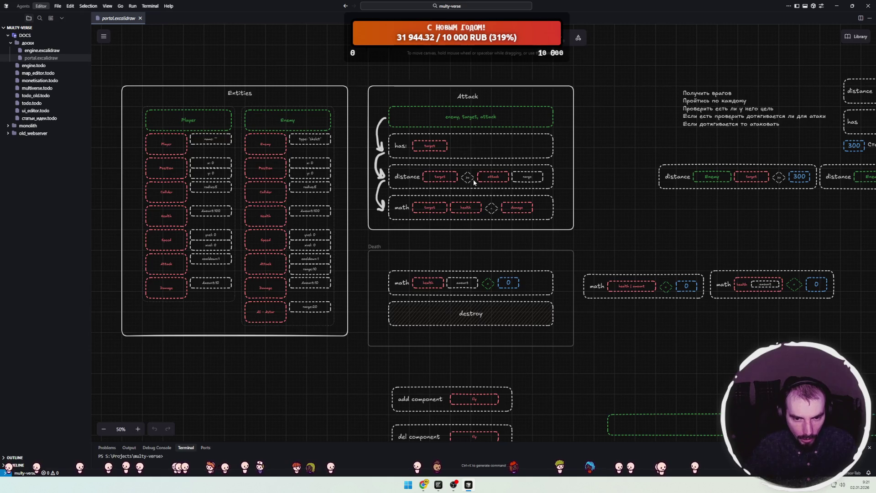
scroll(435, 178, up, 2)
scroll(435, 179, left, 1)
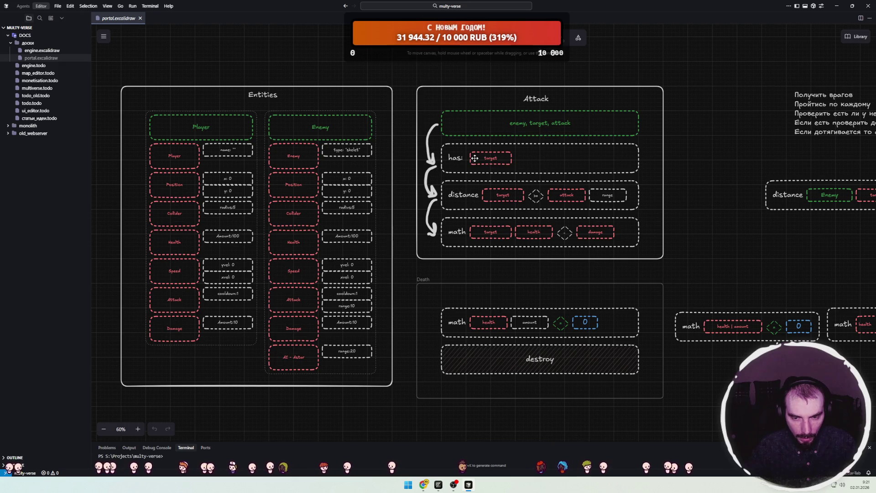
scroll(303, 196, left, 3)
scroll(309, 176, down, 1)
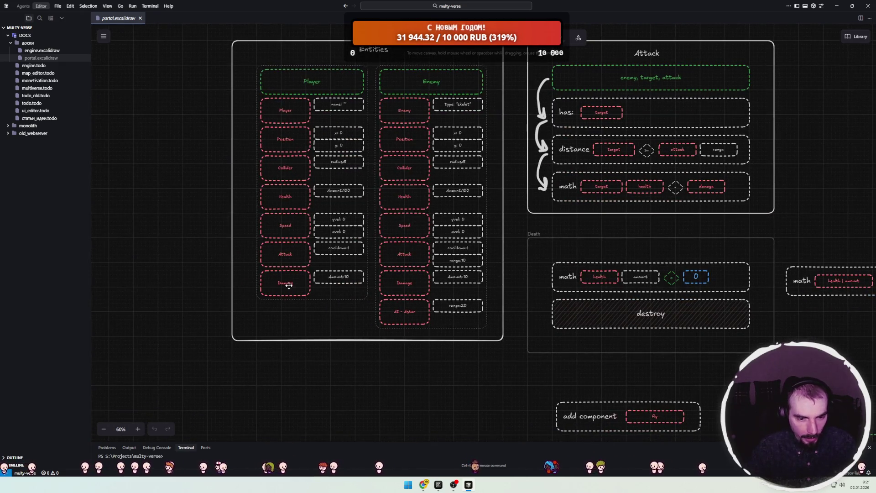
click(408, 308)
click(299, 286)
Duplicate the Player Attack cooldown:1 field and place the copy directly under the original.
click(288, 253)
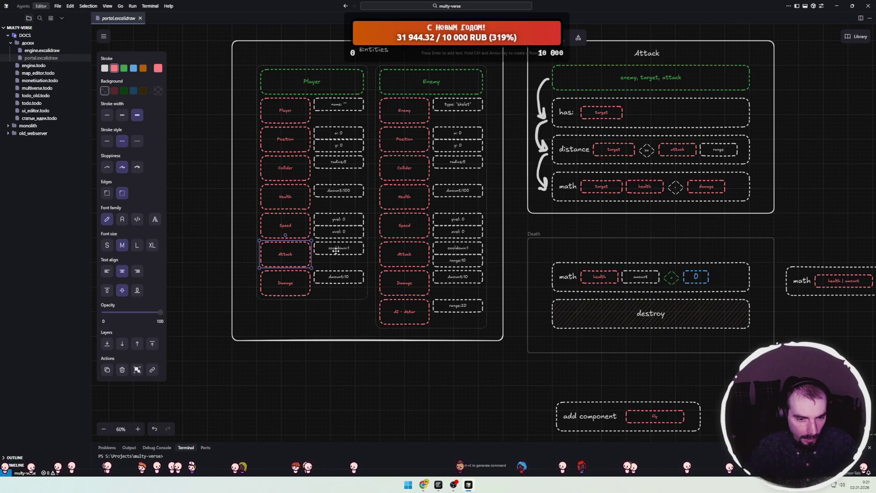
alt+drag(339, 249, 347, 267)
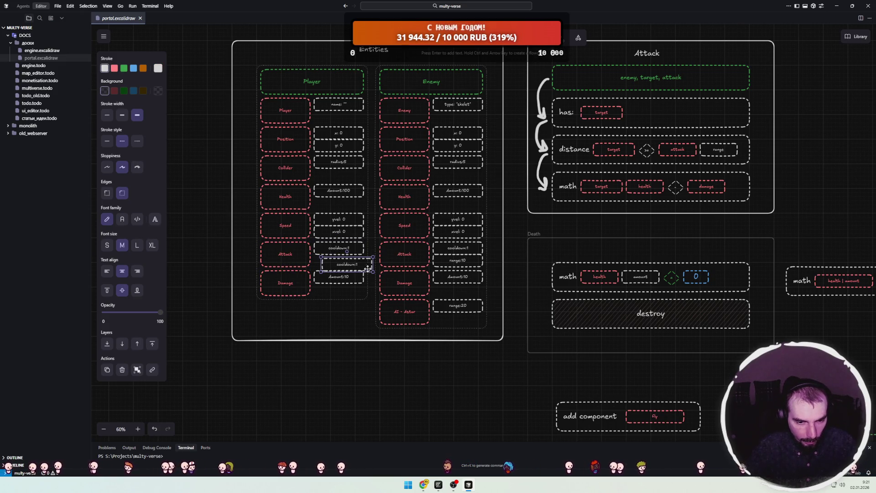
scroll(351, 278, up, 5)
scroll(445, 223, down, 3)
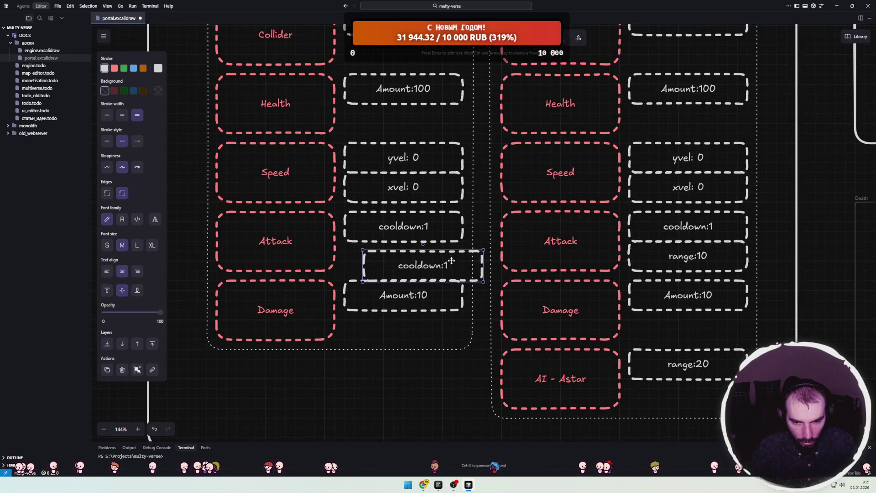
drag(452, 260, 431, 250)
Change the copied field's text to type:frost.
double_click(412, 258)
double_click(406, 256)
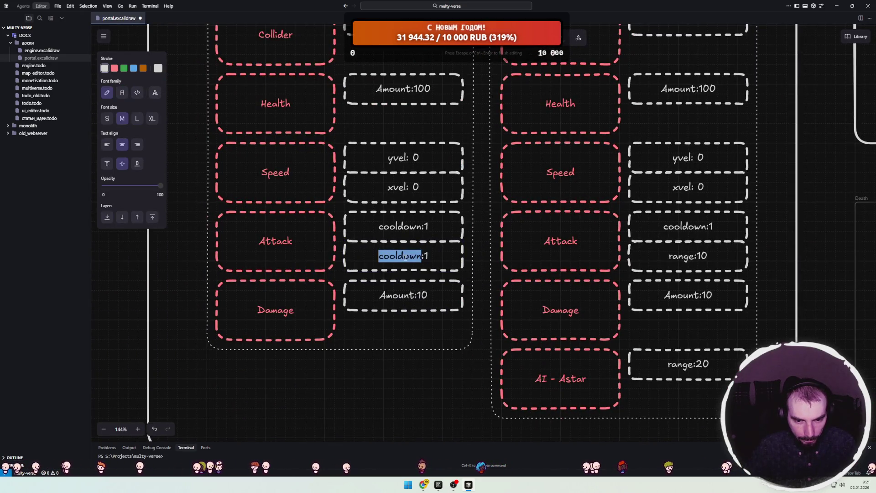
text(type)
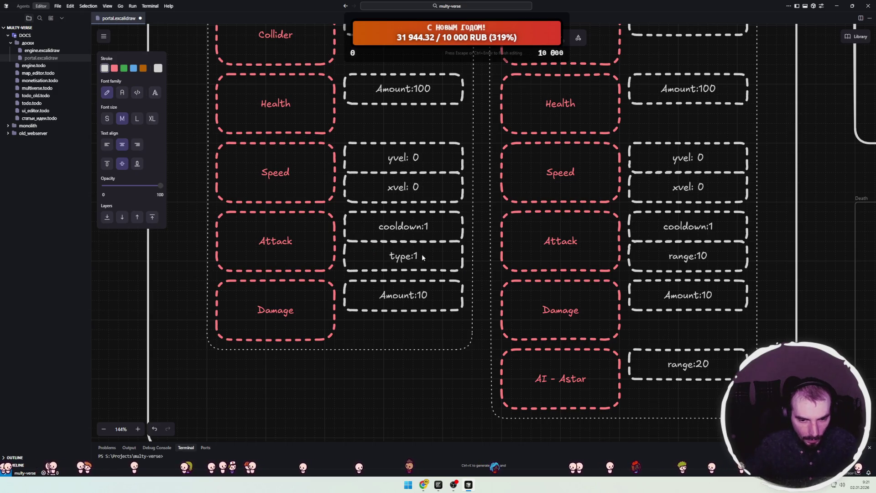
key(Escape)
double_click(417, 259)
click(417, 259)
key(BackSpace)
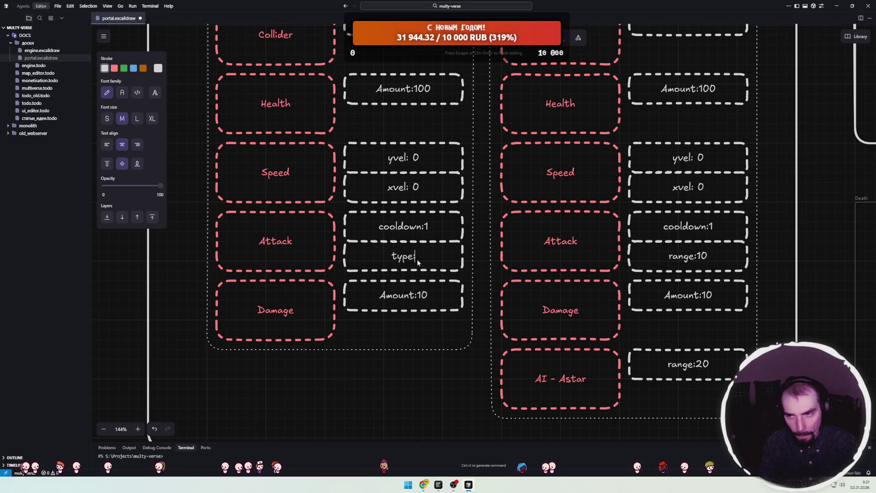
text(frost)
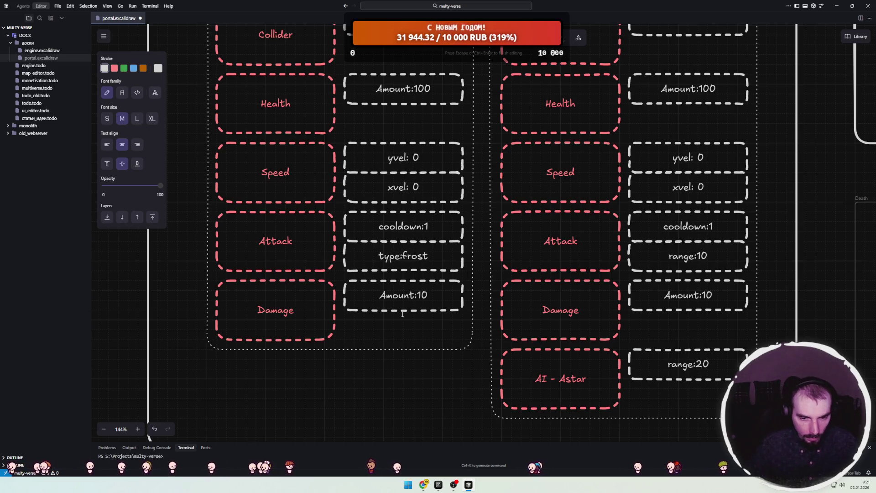
click(397, 371)
Pan across the board to the If else Health diagram.
scroll(404, 267, right, 3)
scroll(405, 267, right, 3)
scroll(405, 268, down, 3)
scroll(368, 173, up, 3)
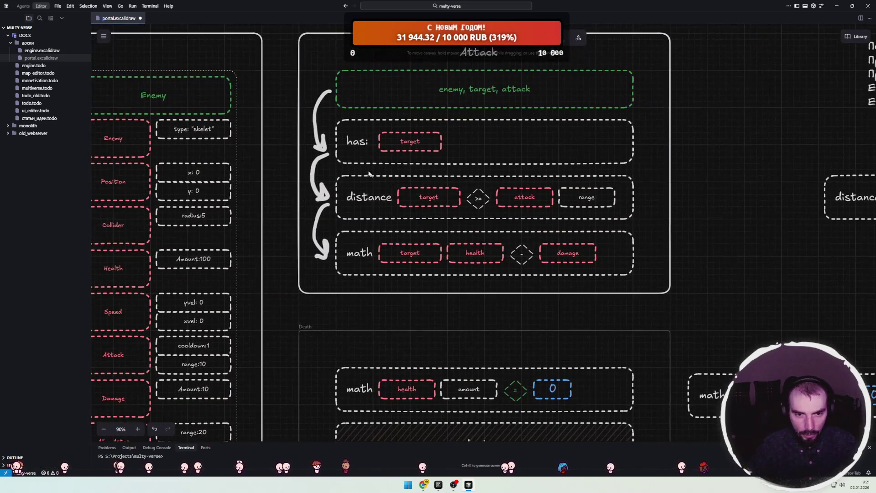
click(465, 139)
scroll(386, 187, down, 5)
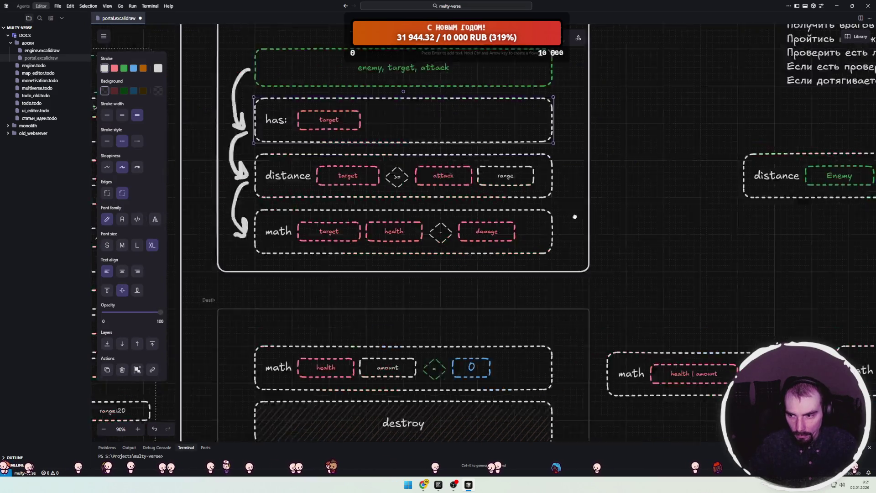
scroll(387, 187, down, 6)
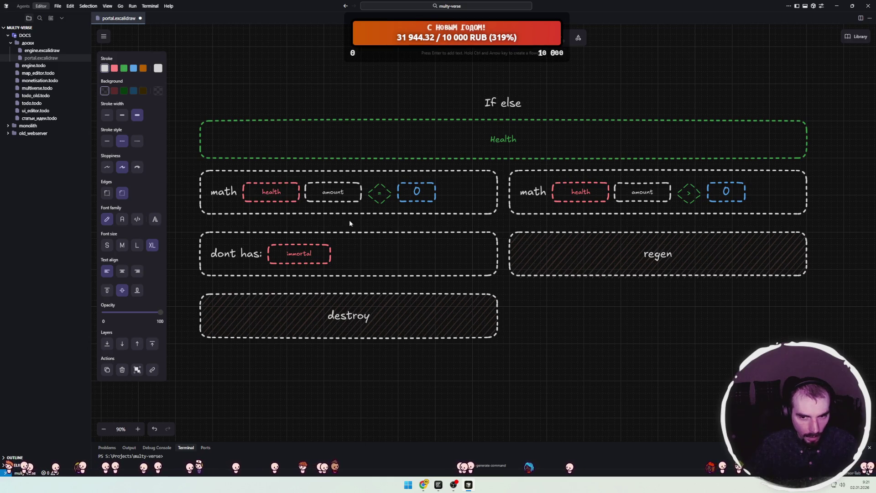
Duplicate the whole If else block, destroy included, and bring the copy into view.
scroll(510, 251, down, 1)
drag(798, 108, 235, 360)
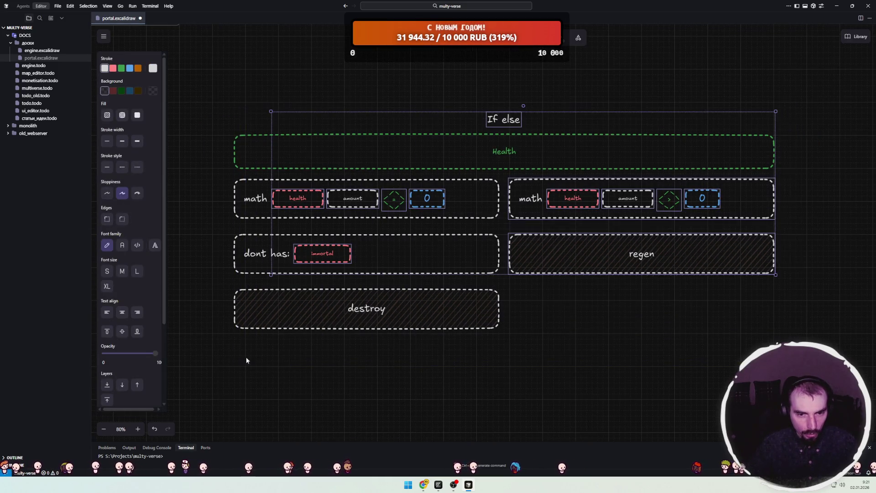
mouse_move(205, 78)
mouse_down()
mouse_move(631, 331)
mouse_move(822, 402)
mouse_up()
drag(479, 391, 535, 207)
key(ctrl+c)
key(ctrl+v)
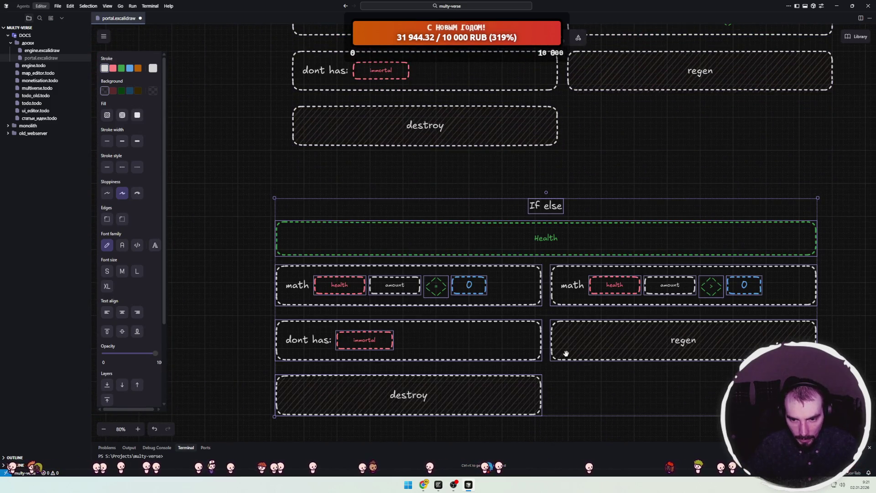
drag(565, 380, 535, 318)
Retitle the copy Attack and make its row compare attack type with frost.
double_click(516, 174)
text(A)
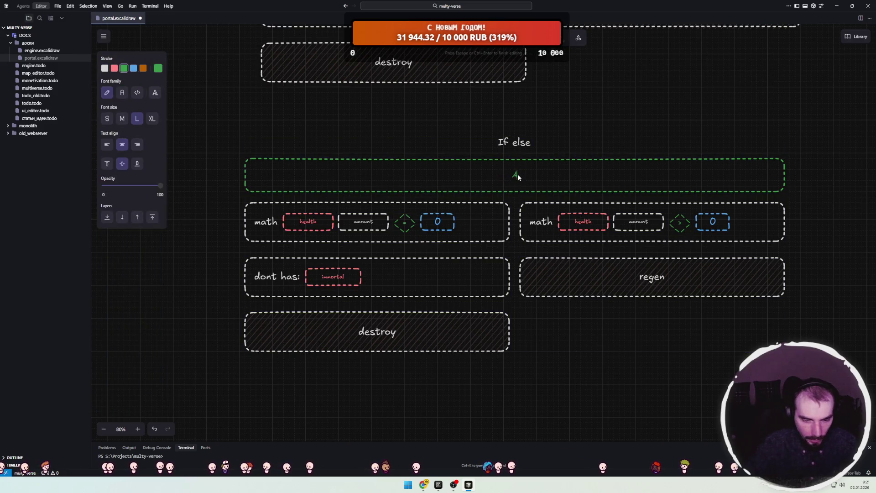
text(ttack)
click(313, 222)
click(312, 222)
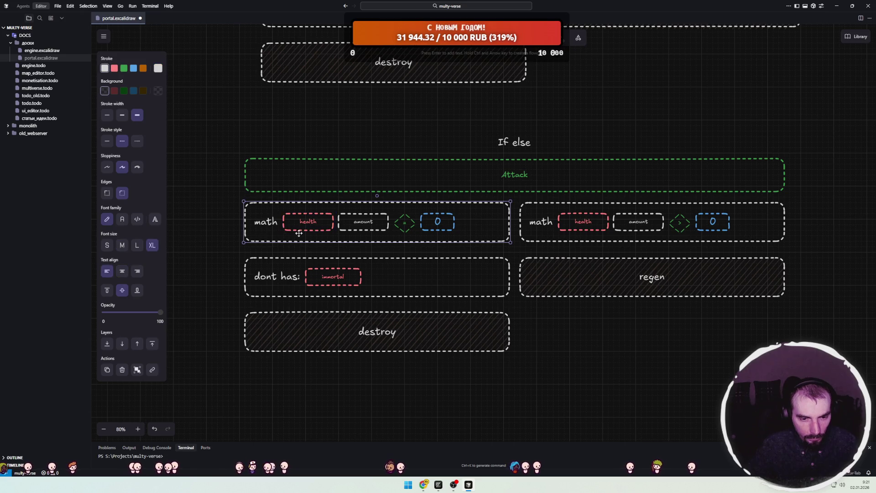
double_click(319, 223)
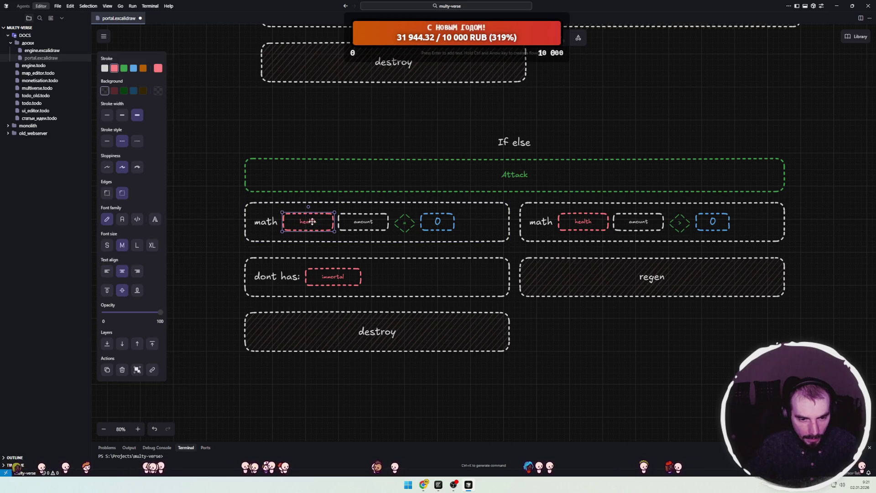
text(attack)
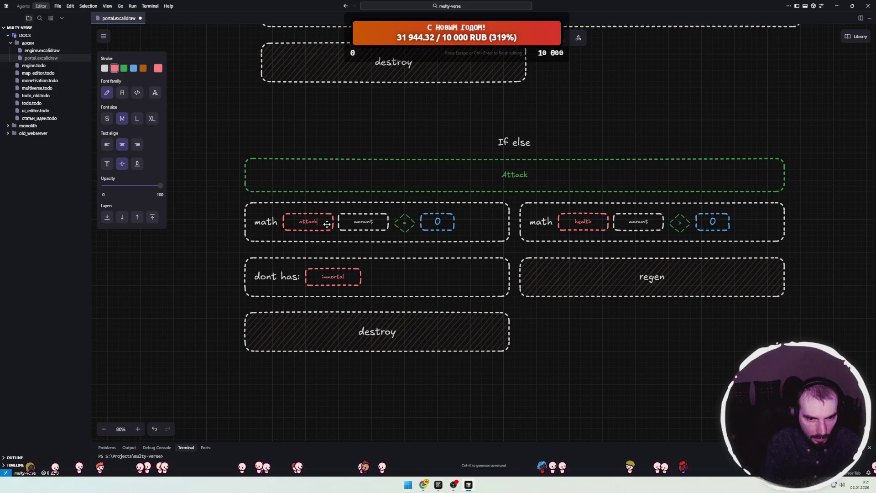
double_click(364, 222)
text(type)
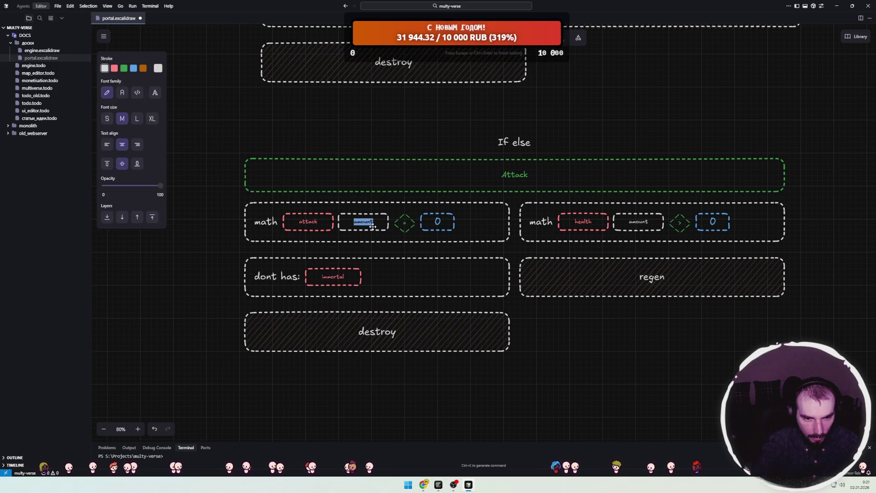
double_click(439, 225)
text(frost)
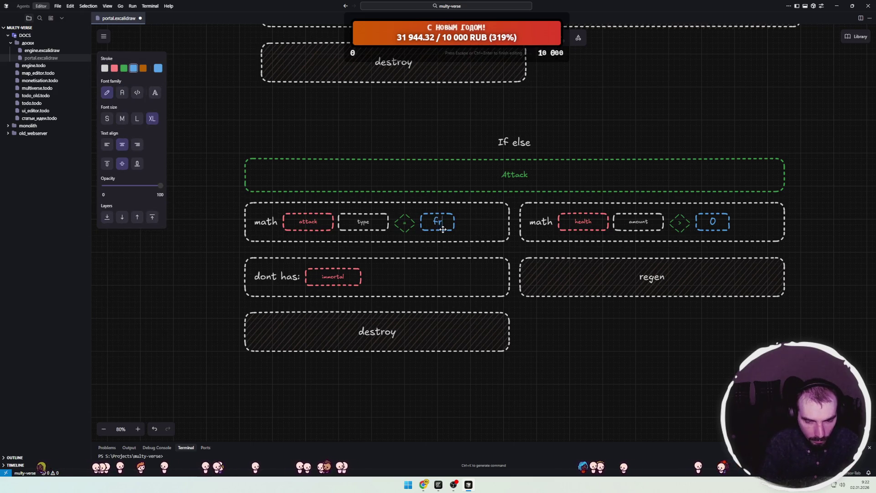
click(500, 288)
Delete the dont has immortal row and move destroy up beside regen.
click(423, 286)
key(Delete)
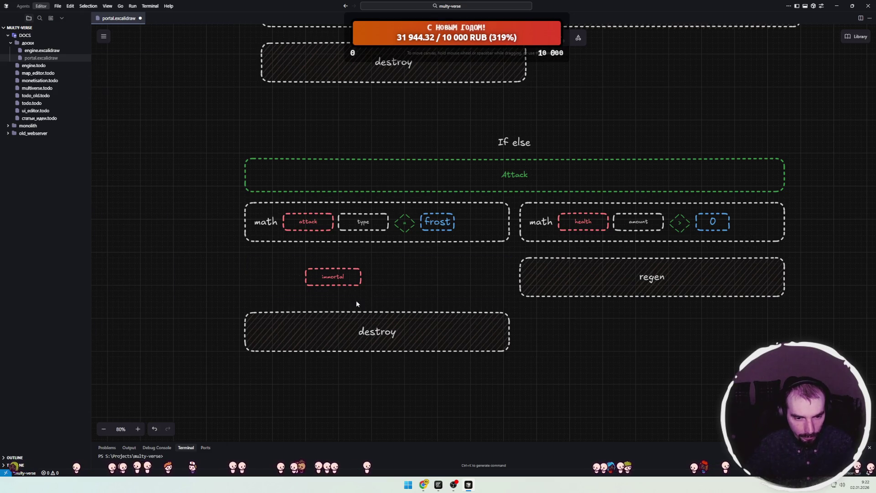
click(333, 276)
key(Delete)
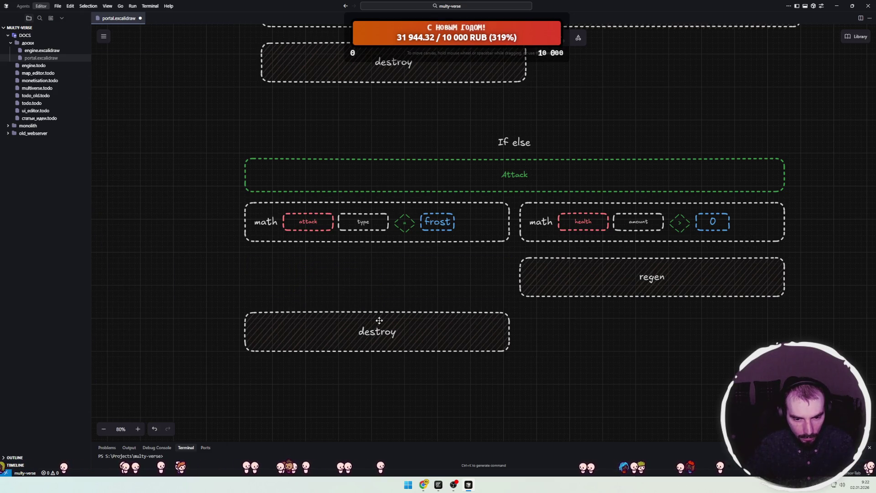
drag(378, 327, 381, 269)
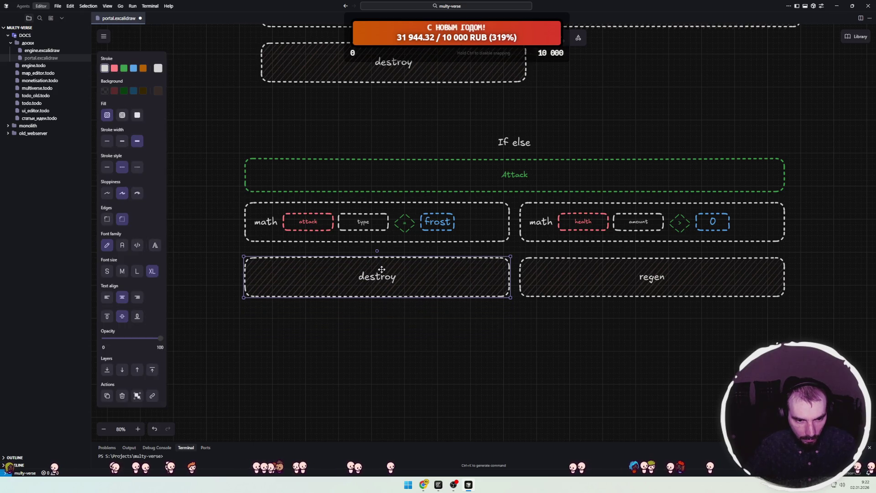
Rename the left row's math label to check.
click(397, 309)
double_click(267, 215)
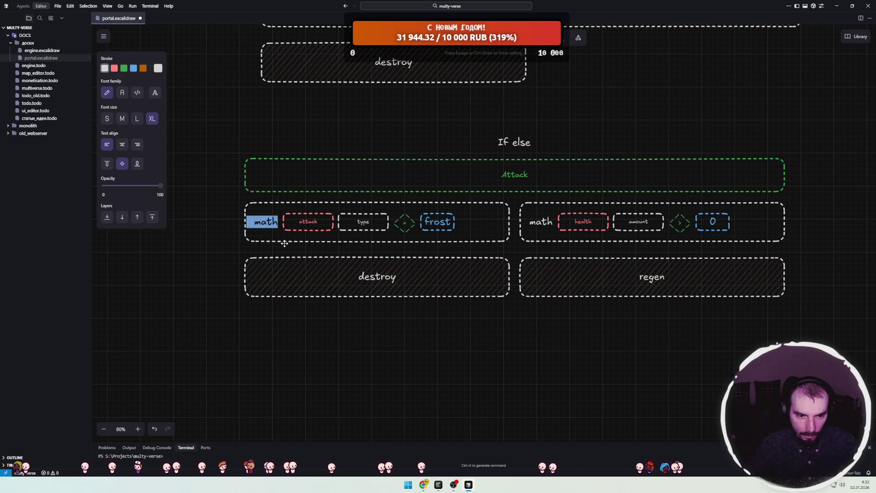
text(check)
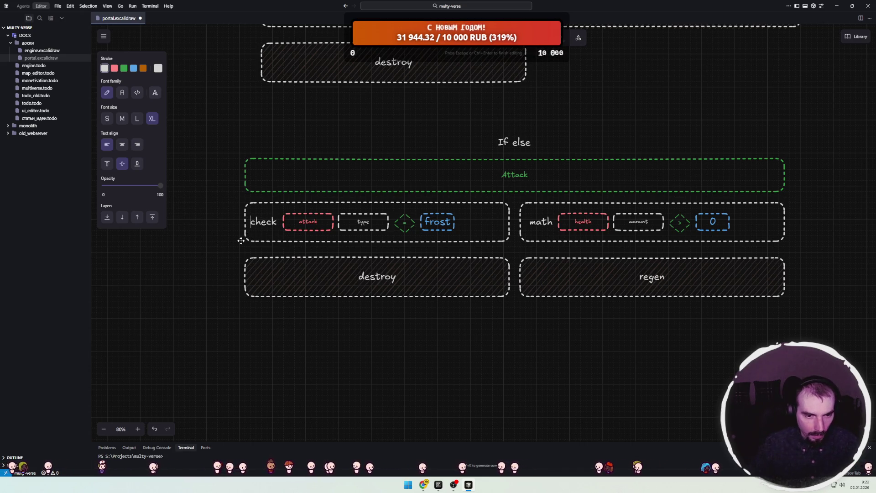
click(214, 246)
Shift the attack, type, = and frost condition boxes slightly right, clear of the check label.
scroll(399, 313, right, 1)
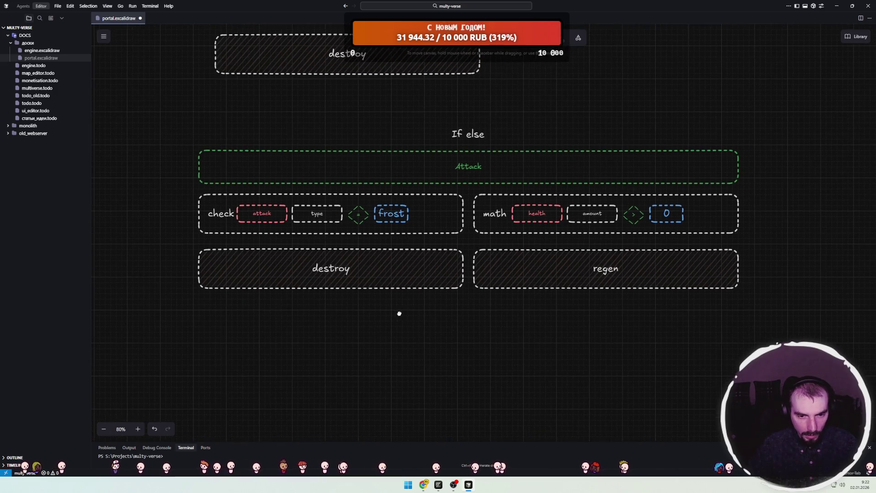
click(416, 204)
click(405, 210)
click(287, 219)
shift+click(312, 219)
shift+click(361, 217)
shift+click(391, 213)
drag(356, 217, 367, 216)
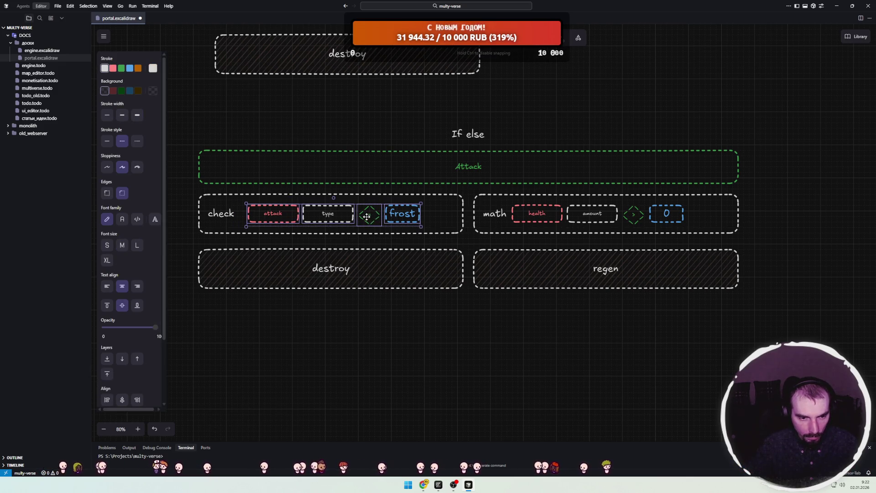
click(206, 192)
Pan to the If else copy and select the right-hand math row container.
drag(468, 306, 413, 286)
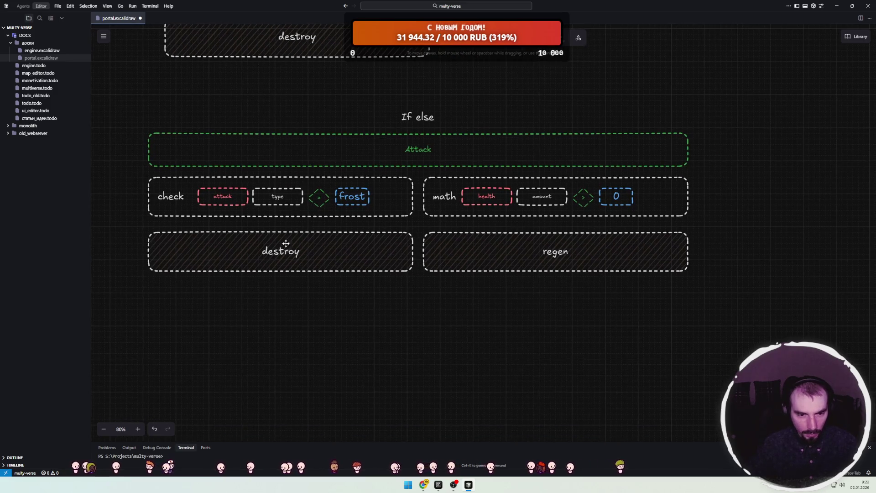
click(271, 254)
click(436, 212)
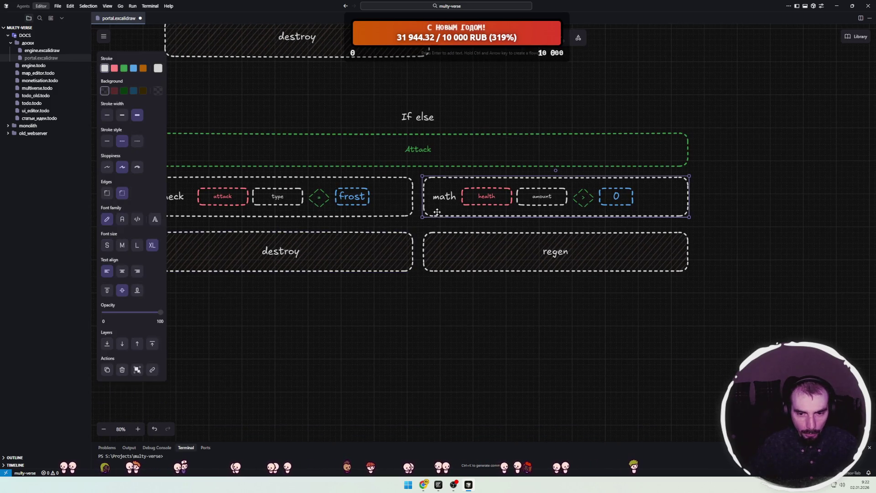
Delete the math row's container, amount, diamond, 0 and health boxes.
key(Delete)
click(542, 196)
key(Delete)
click(583, 197)
key(Delete)
click(616, 196)
key(Delete)
click(487, 196)
key(Delete)
Copy the whole check row and place the duplicate beside the original.
click(162, 218)
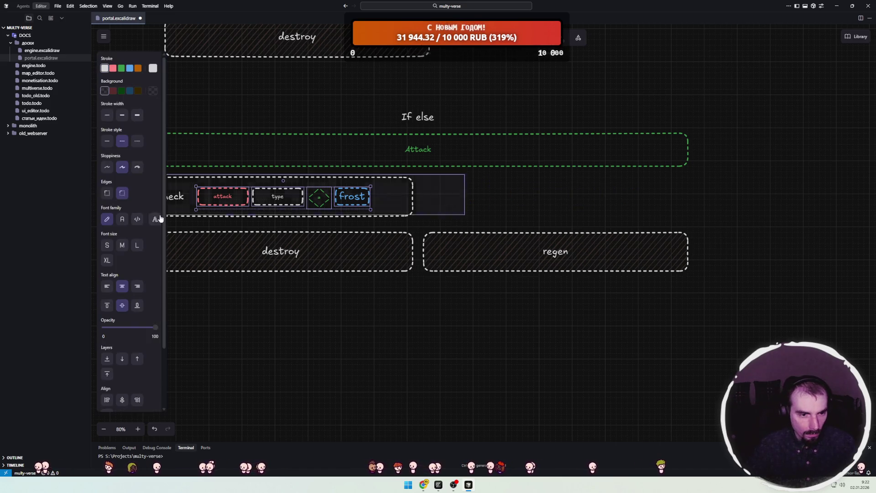
scroll(478, 204, left, 4)
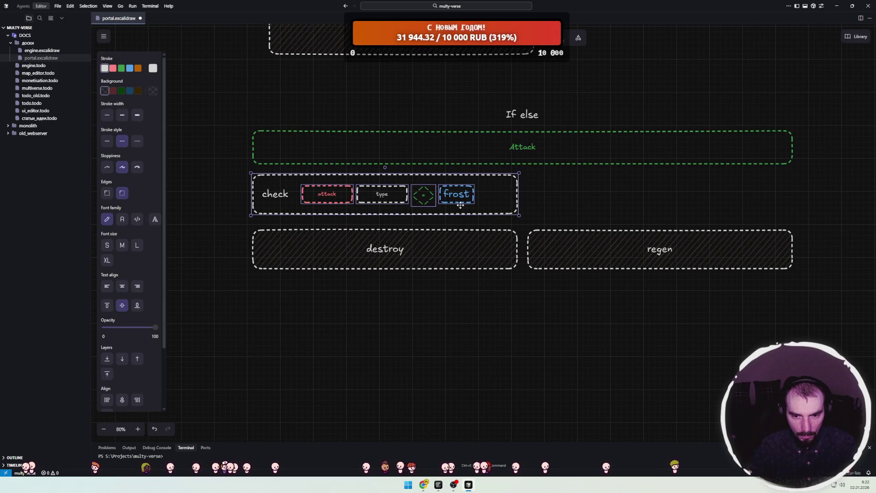
drag(308, 200, 502, 196)
key(ctrl+z)
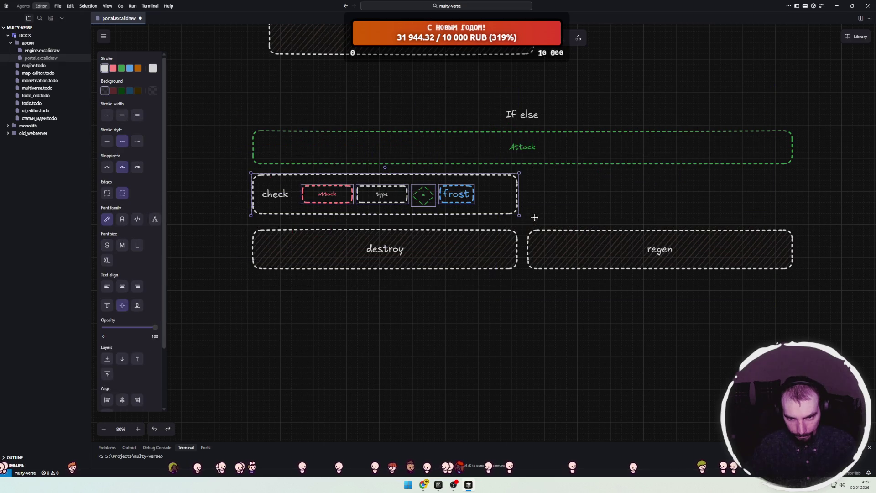
click(552, 182)
drag(540, 173, 236, 221)
key(ctrl+c)
key(ctrl+v)
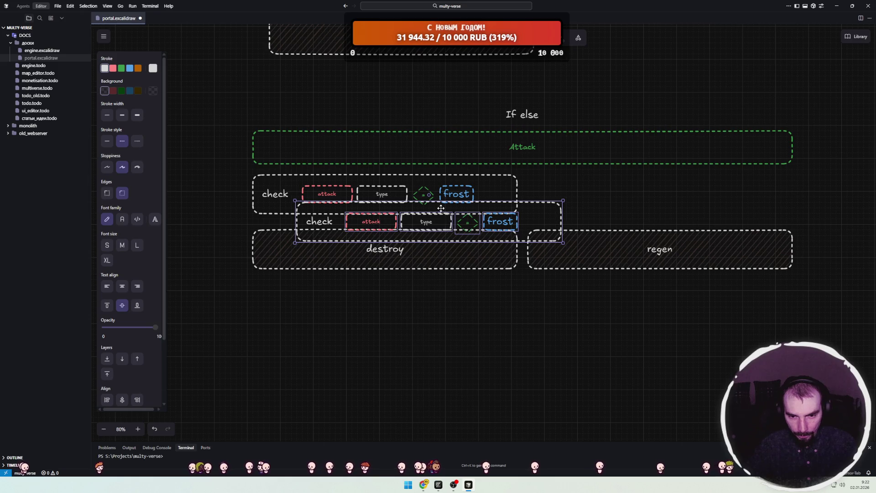
drag(442, 210, 673, 186)
click(712, 290)
Change the duplicated row's frost value to fire.
scroll(639, 274, right, 5)
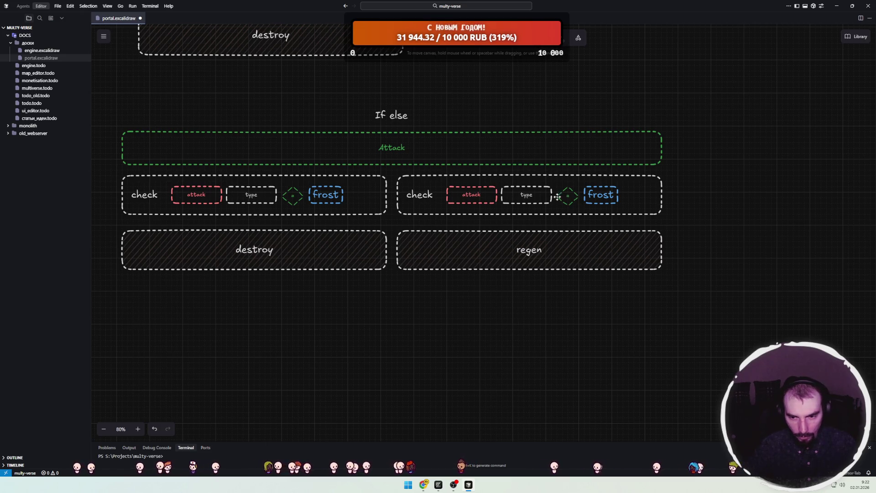
double_click(599, 195)
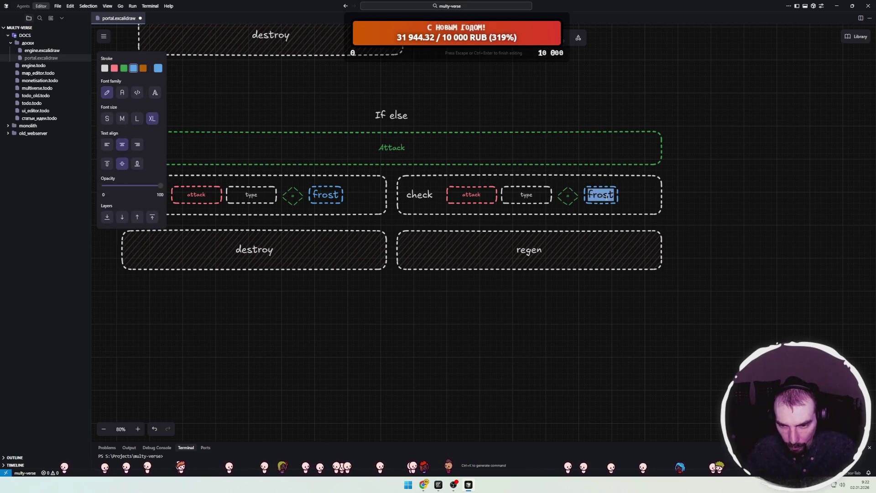
text(fire)
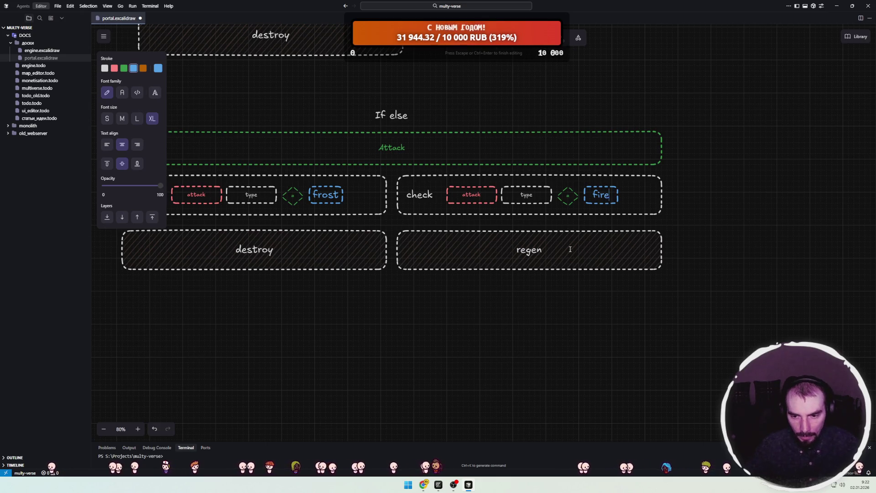
click(470, 277)
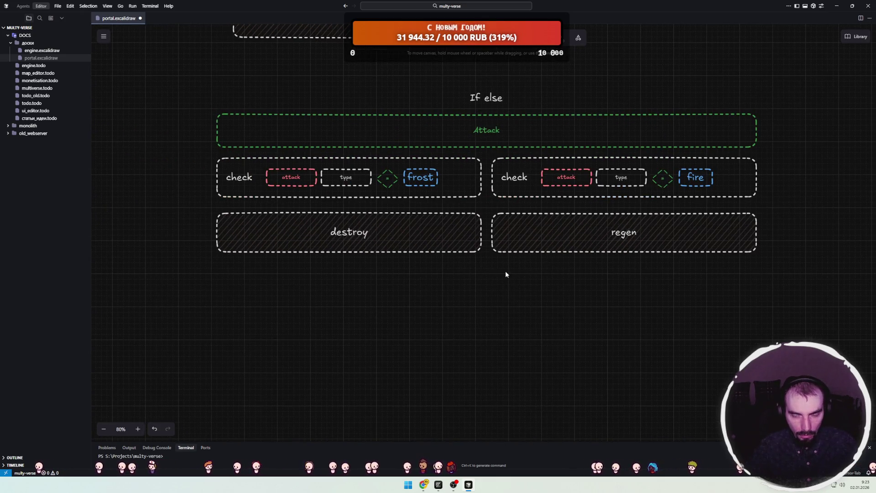
scroll(431, 254, down, 3)
scroll(446, 264, right, 1)
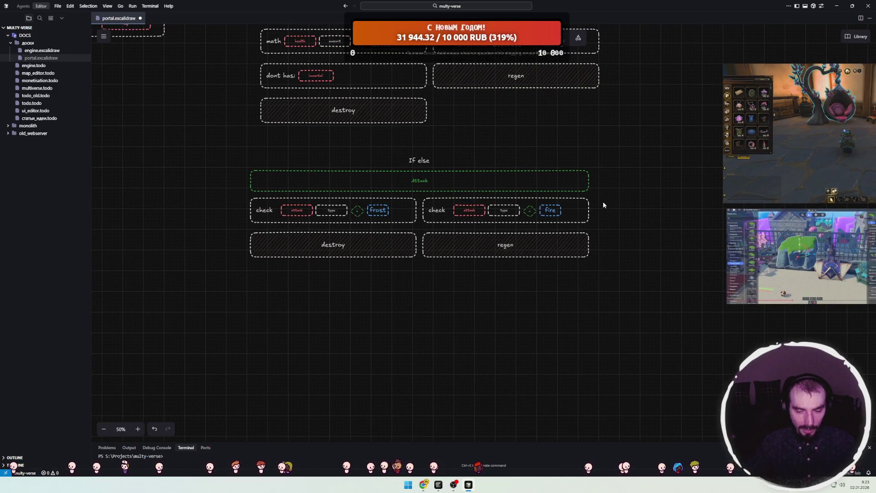
drag(614, 157, 252, 289)
click(251, 289)
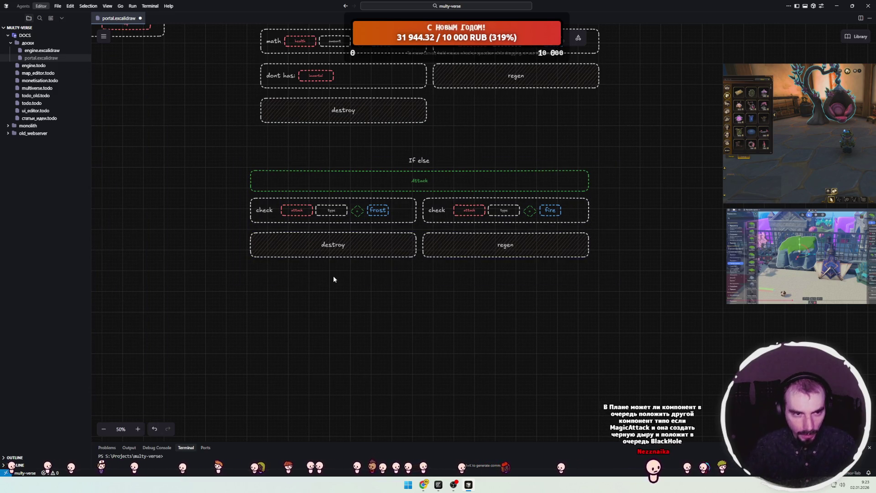
scroll(624, 134, right, 1)
mouse_move(624, 134)
mouse_down()
mouse_move(445, 173)
mouse_move(451, 181)
mouse_move(543, 174)
mouse_move(562, 154)
mouse_up()
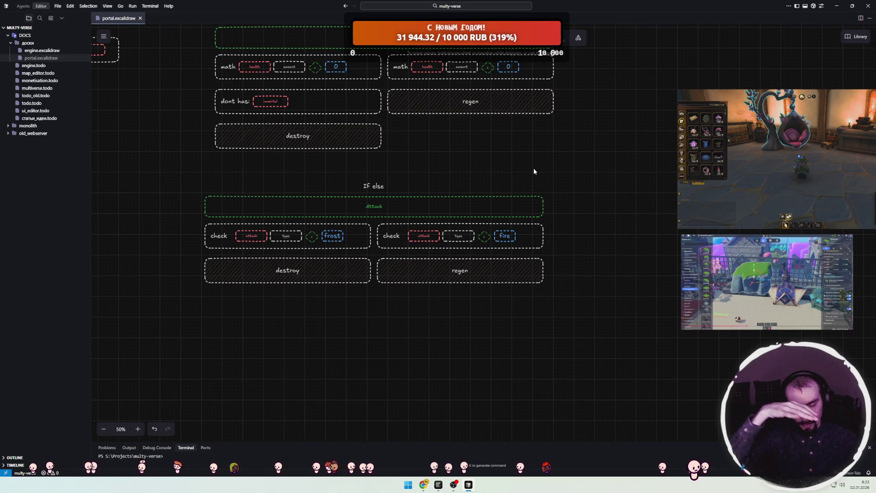
scroll(541, 173, up, 3)
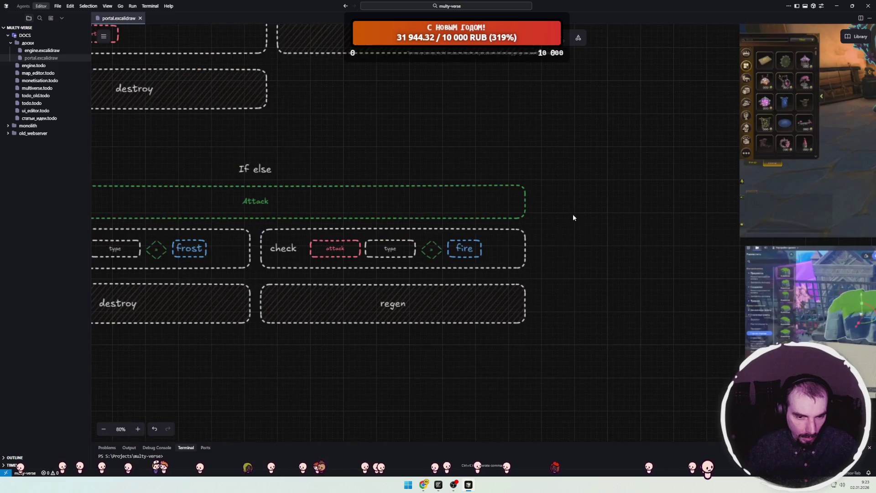
scroll(493, 211, up, 2)
scroll(578, 171, down, 2)
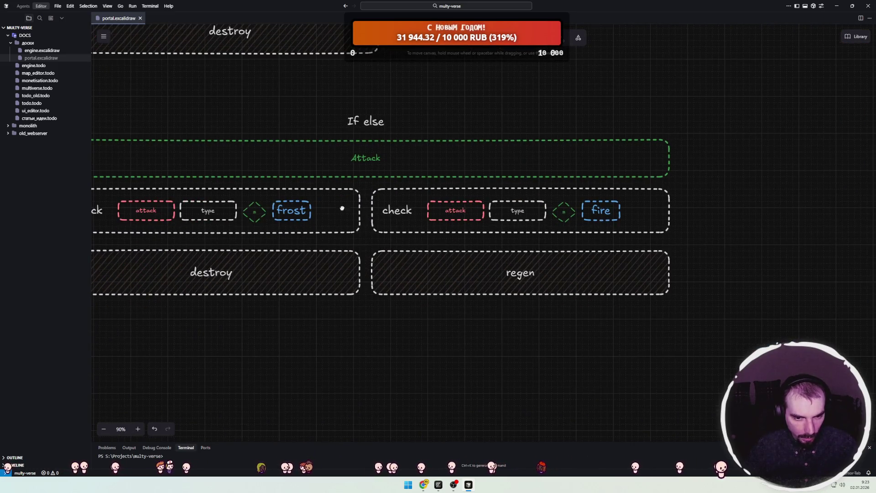
scroll(336, 207, left, 2)
scroll(422, 197, down, 2)
scroll(423, 186, down, 1)
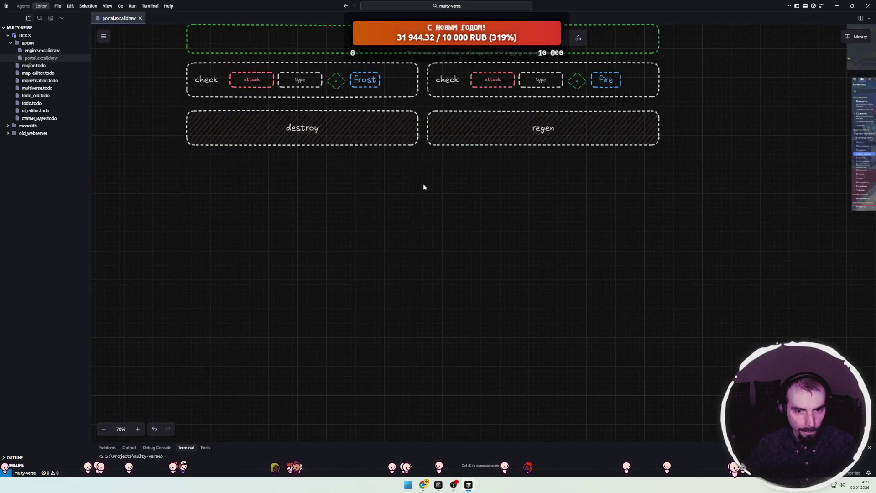
scroll(419, 219, up, 2)
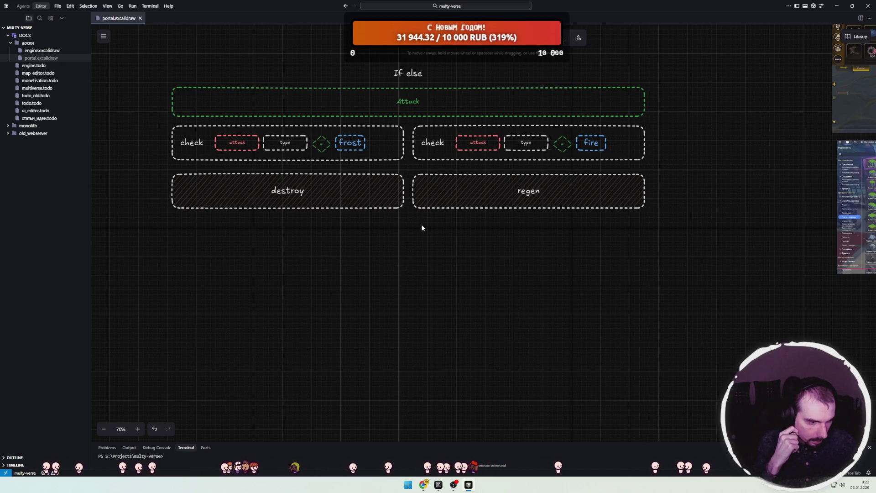
ctrl+scroll(421, 223, down, 1)
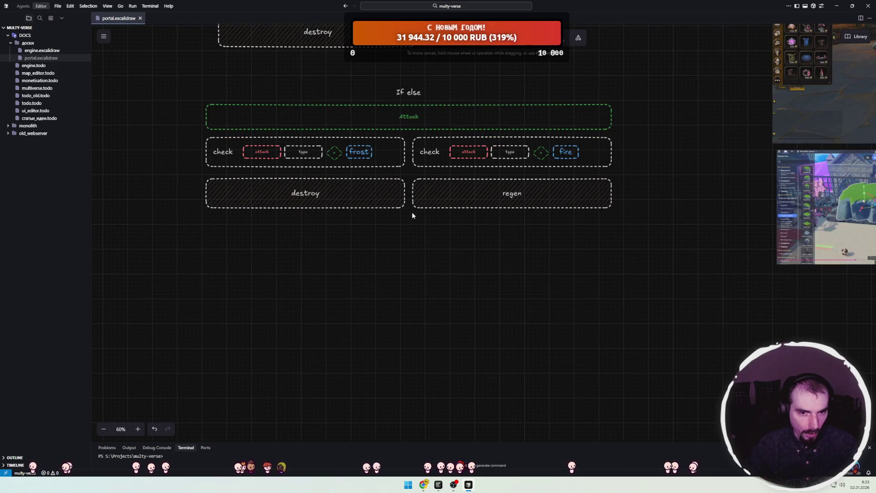
scroll(425, 209, up, 2)
ctrl+scroll(435, 245, down, 1)
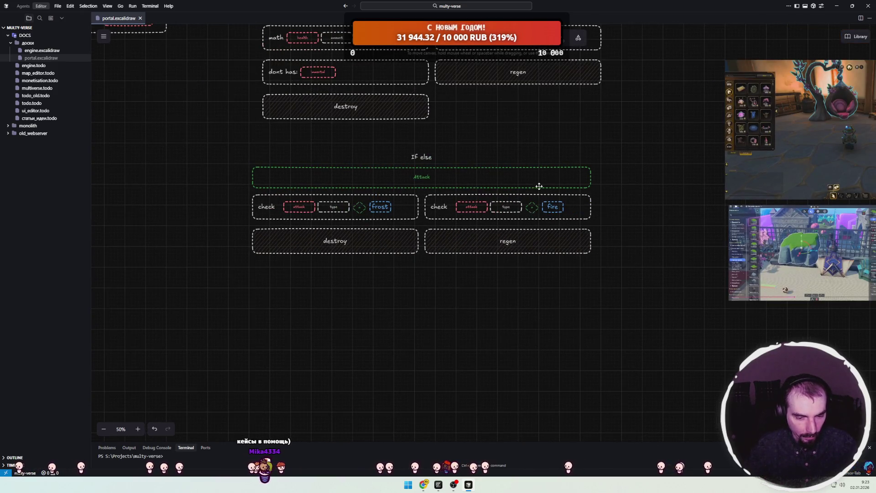
scroll(547, 187, up, 2)
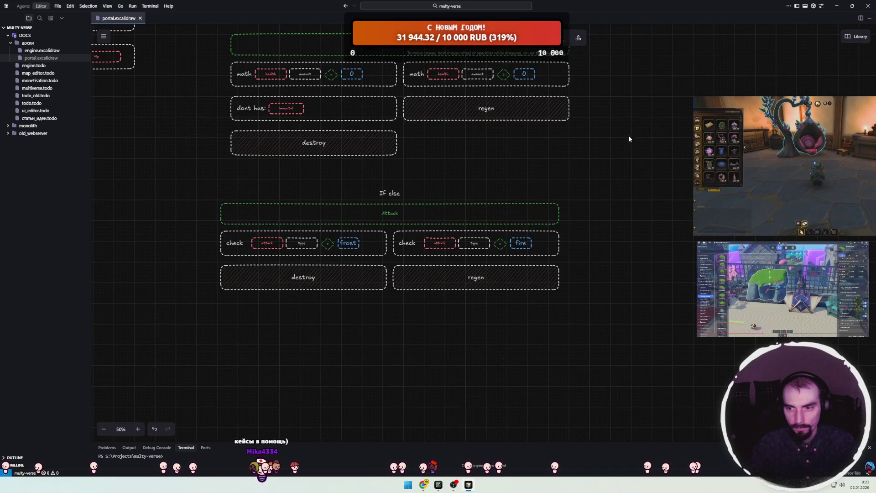
drag(629, 142, 354, 154)
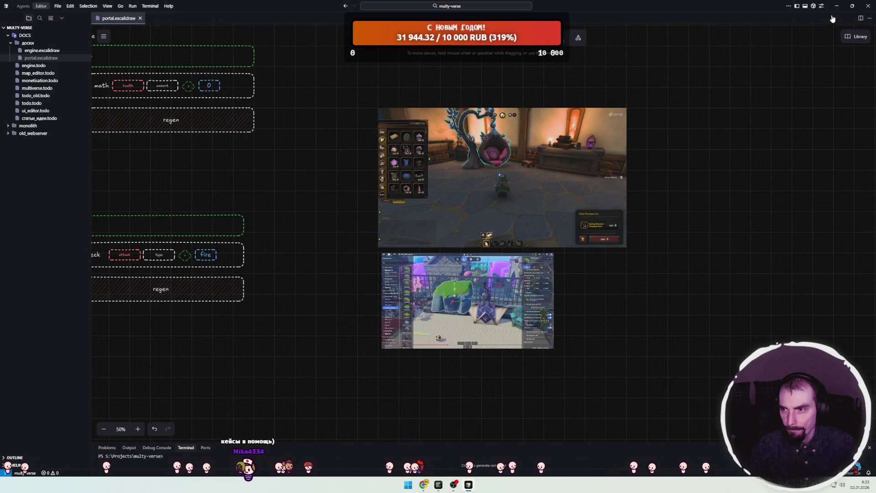
key(alt+Tab)
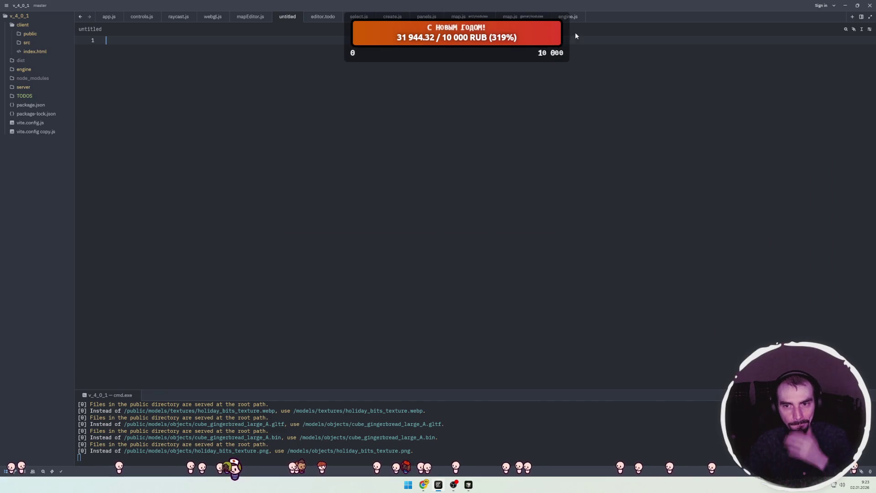
Close the empty untitled file and review the entities list setup in mapEditor.js.
click(300, 17)
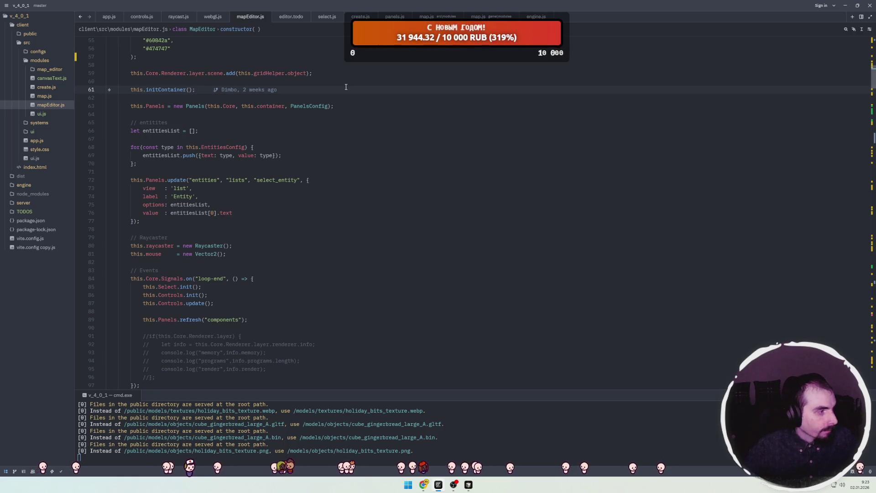
click(327, 123)
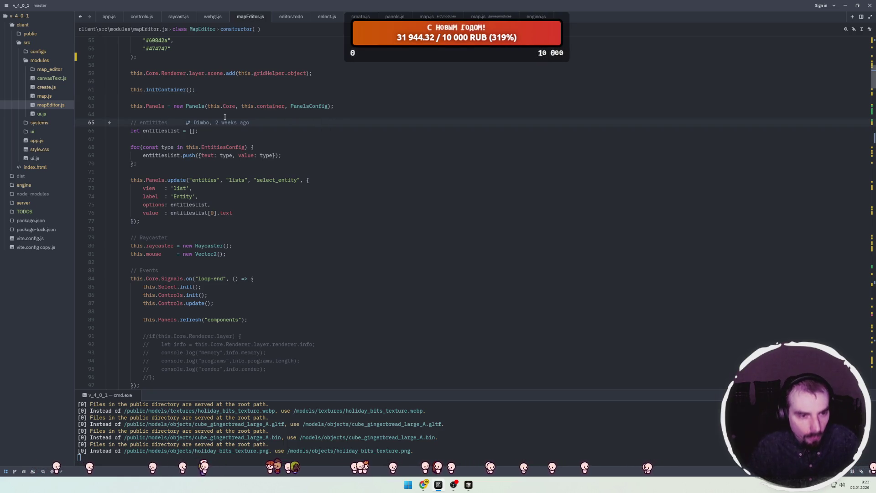
click(167, 173)
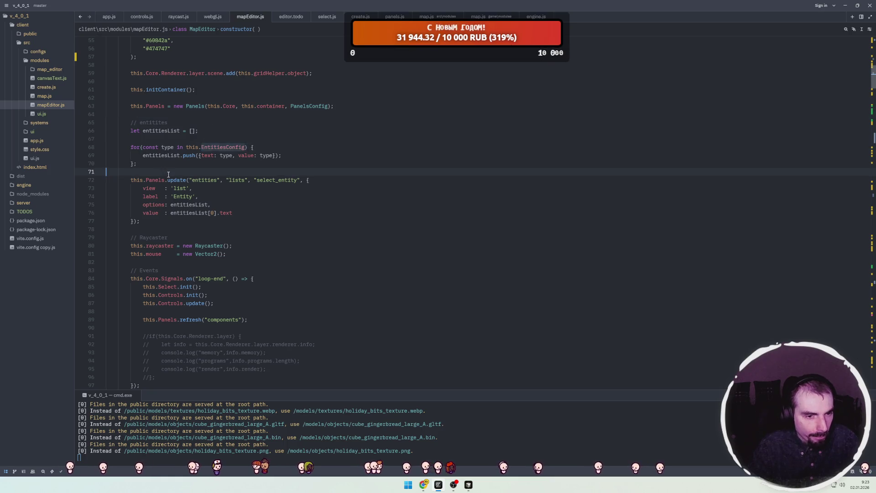
scroll(182, 165, down, 4)
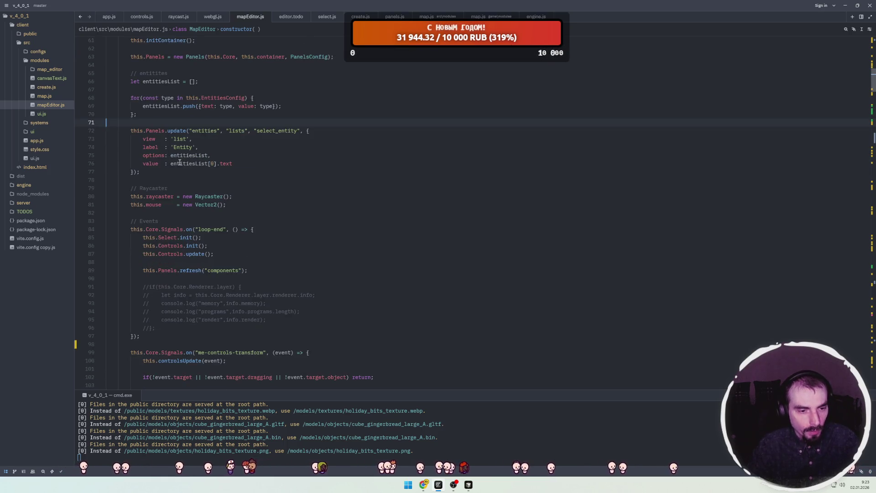
scroll(198, 162, up, 2)
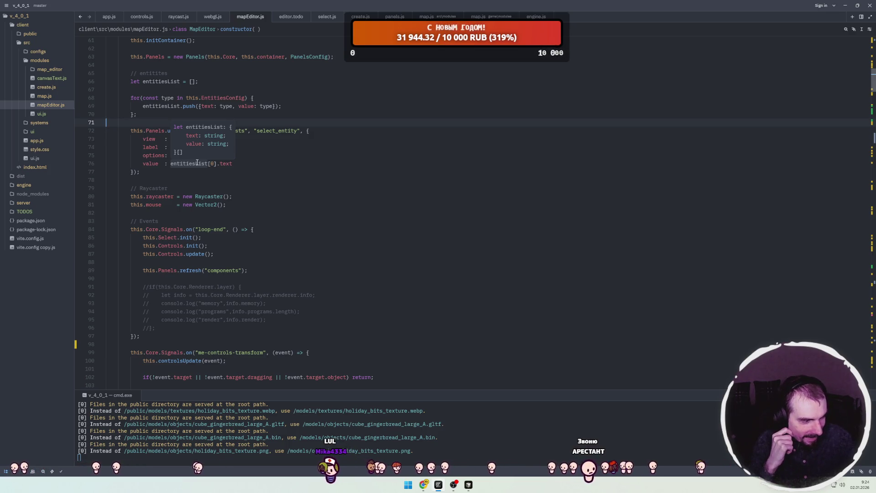
click(280, 114)
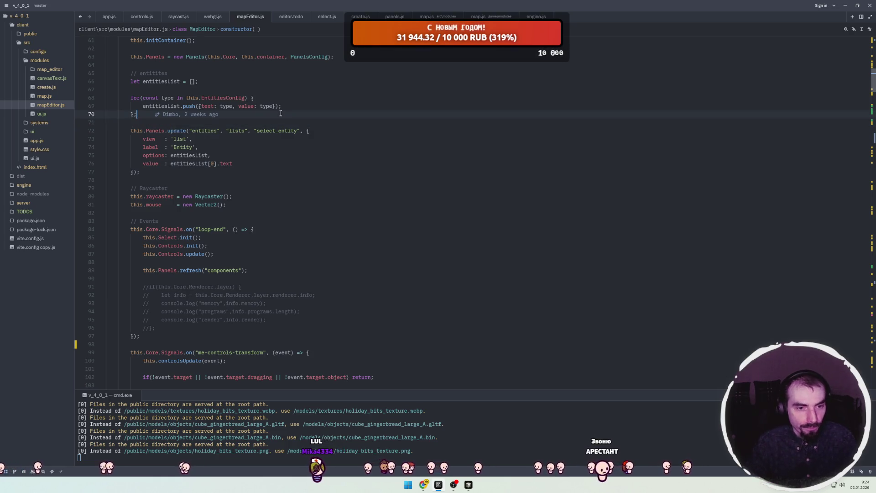
Select the gingerbread cube in the running engine, then return to the entitiesList declaration on line 66.
key(super+Tab)
click(316, 276)
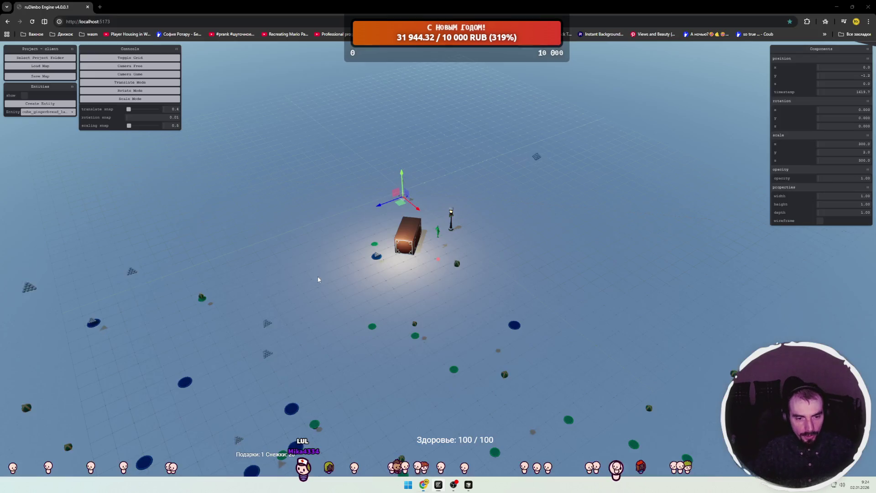
scroll(465, 199, up, 5)
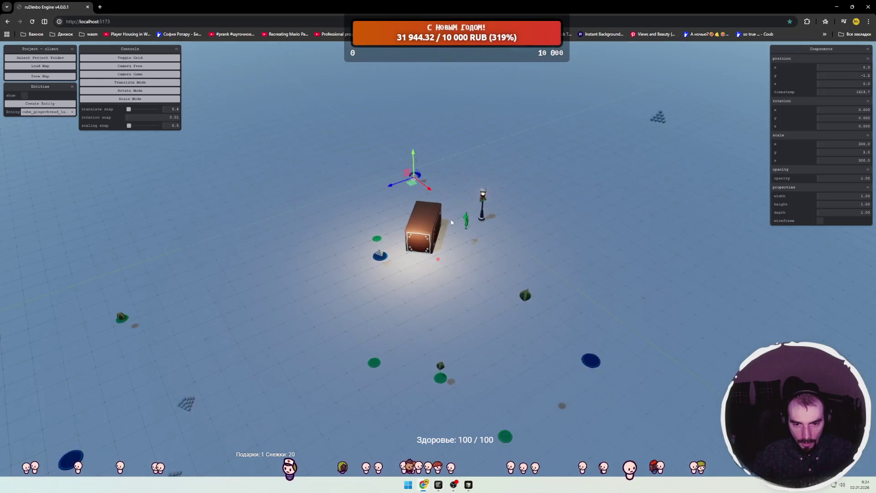
click(426, 236)
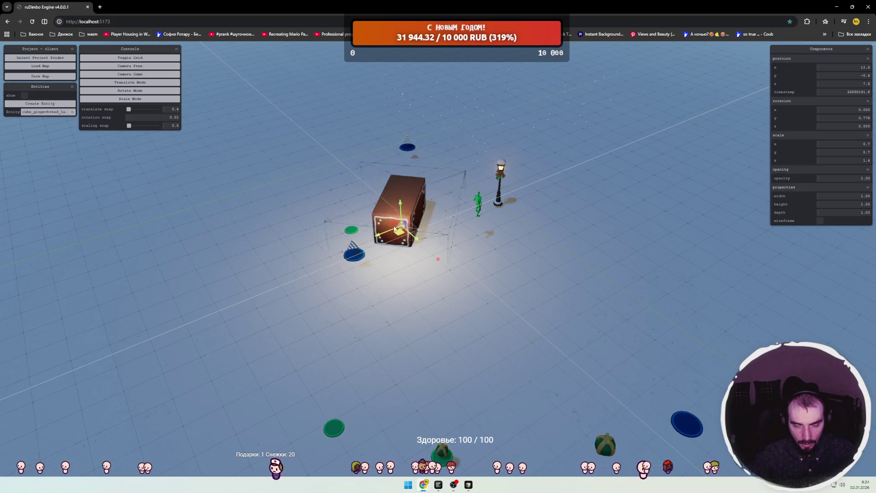
key(super+Tab)
click(378, 182)
click(220, 82)
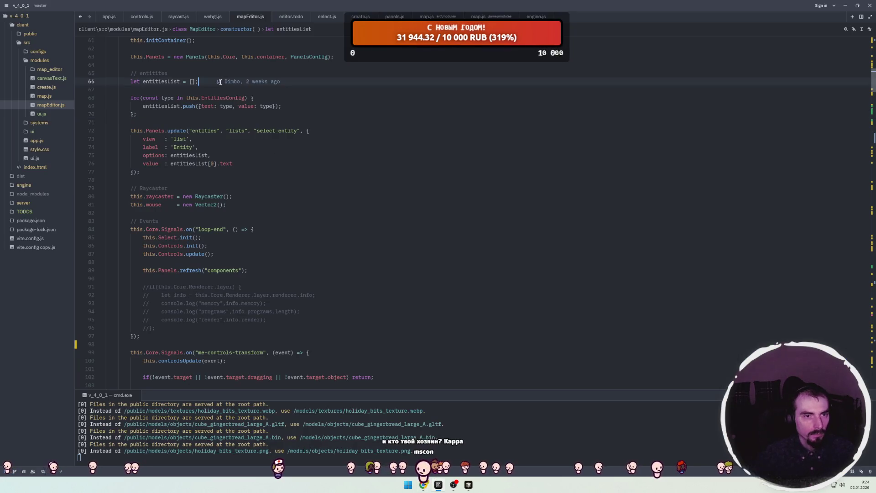
Open map_editor/select.js and read through the box-selection loop in selectObjects2 and init.
click(263, 97)
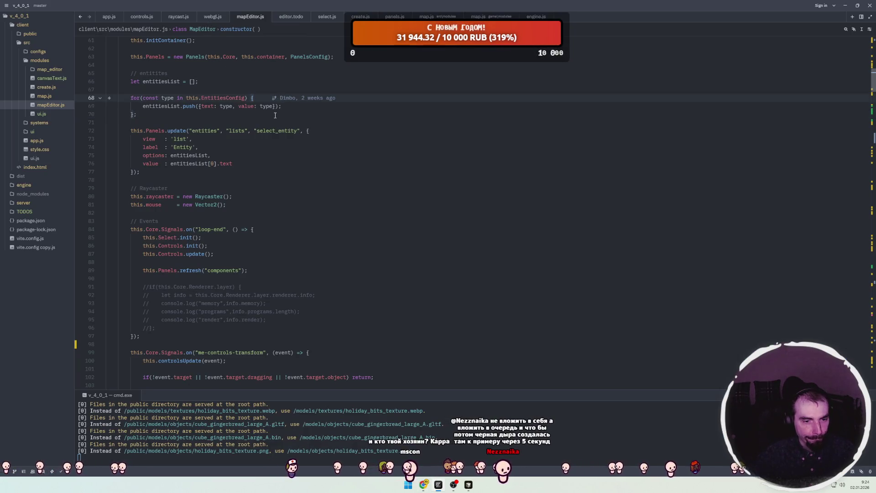
click(307, 17)
click(292, 16)
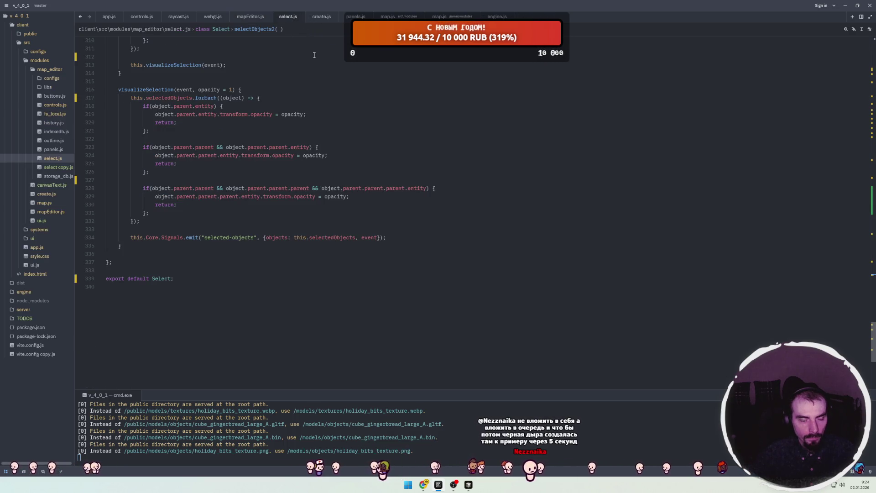
scroll(299, 125, up, 7)
click(292, 147)
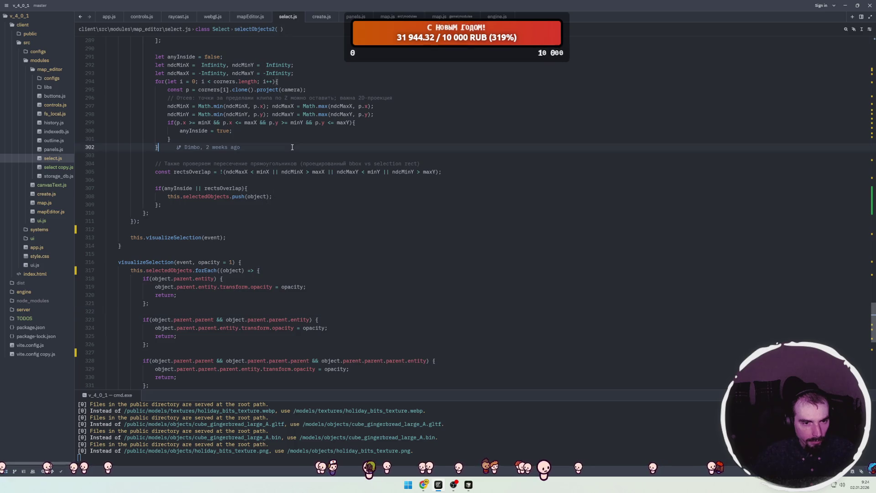
scroll(285, 167, up, 20)
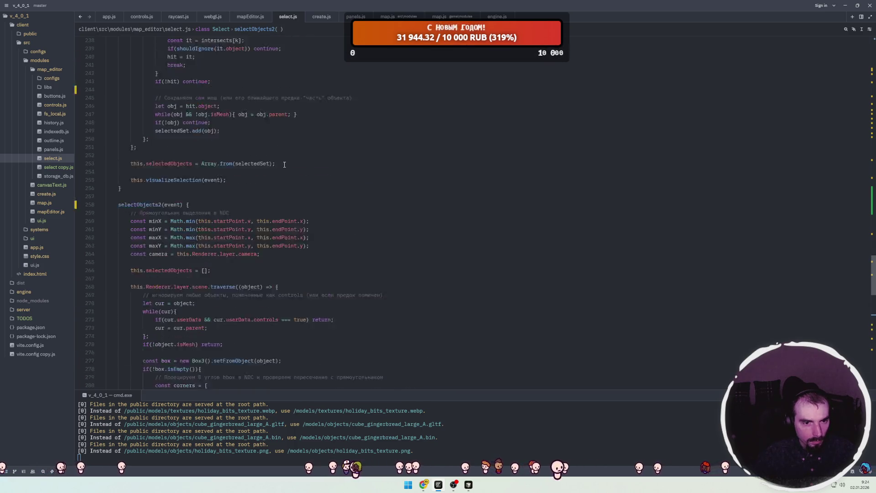
scroll(284, 164, up, 8)
scroll(276, 175, up, 20)
scroll(270, 180, up, 20)
scroll(250, 191, down, 12)
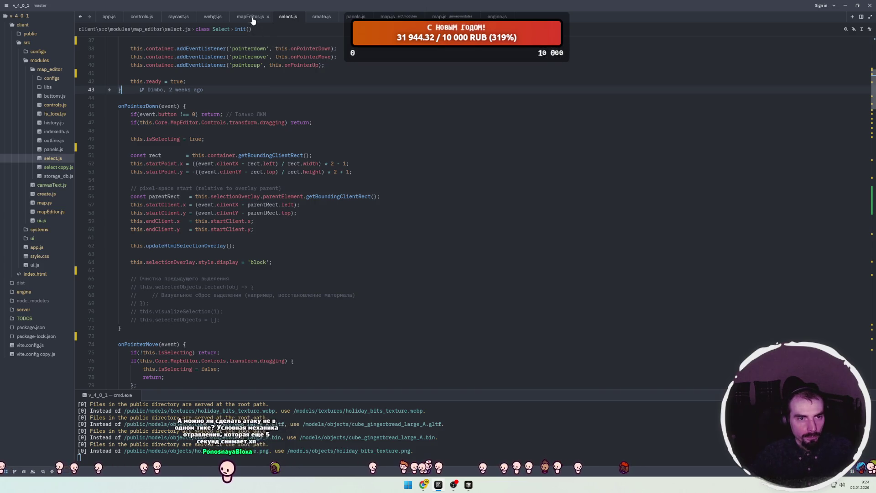
Open engine/renderer/raycast.js and scroll down to the skinned-mesh skeleton update section.
click(171, 20)
scroll(251, 198, down, 5)
scroll(251, 198, down, 1)
click(251, 196)
scroll(261, 191, down, 3)
scroll(259, 187, down, 2)
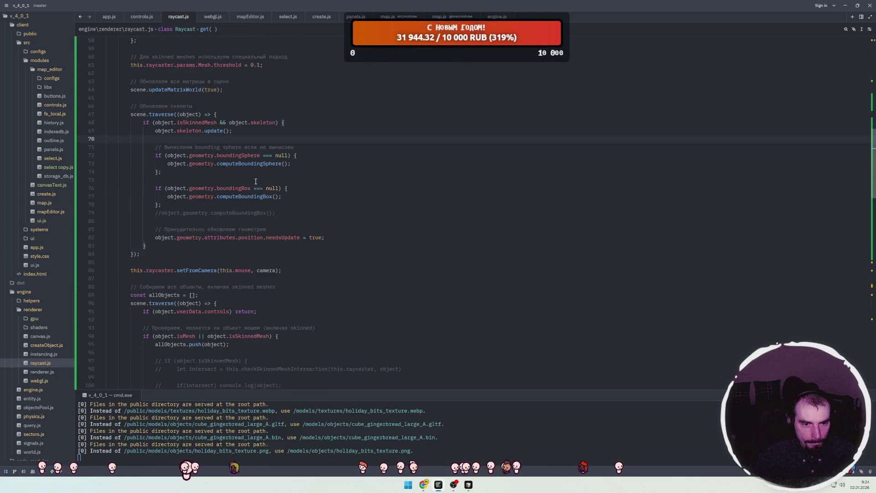
Inspect the computeBoundingBox check on lines 77–78 of raycast.js, then return to the engine at localhost:5173.
click(254, 205)
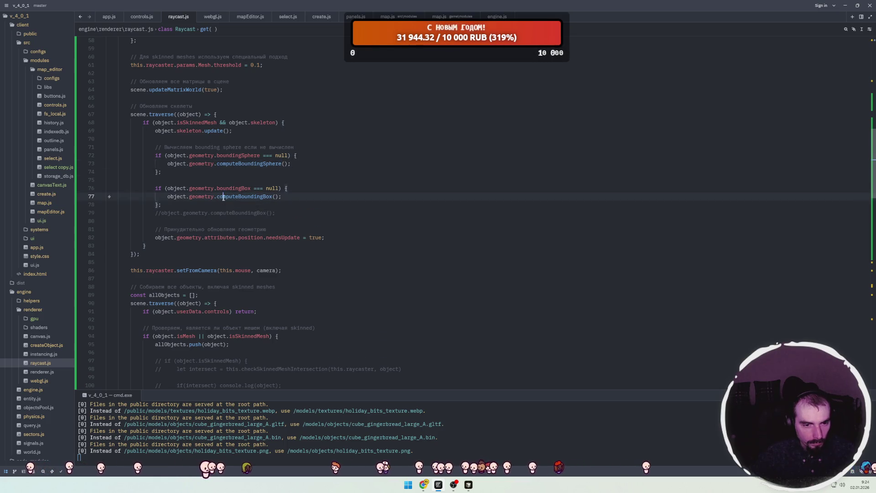
click(228, 202)
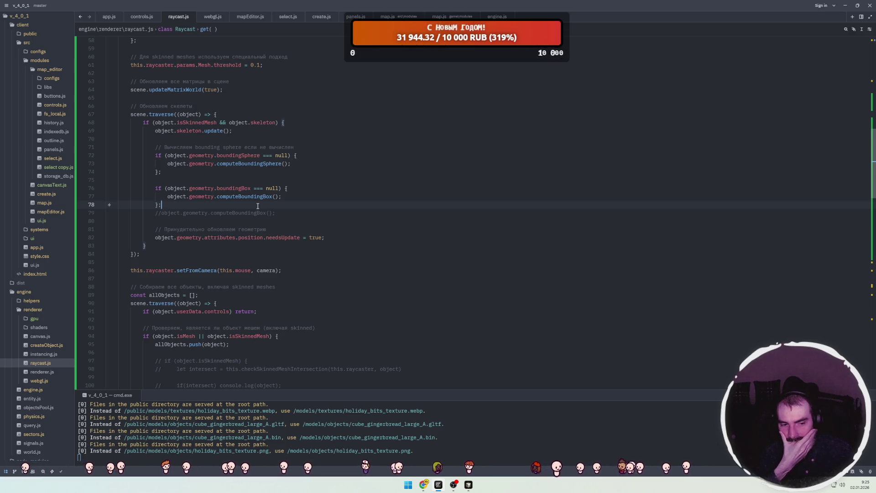
key(alt+Tab)
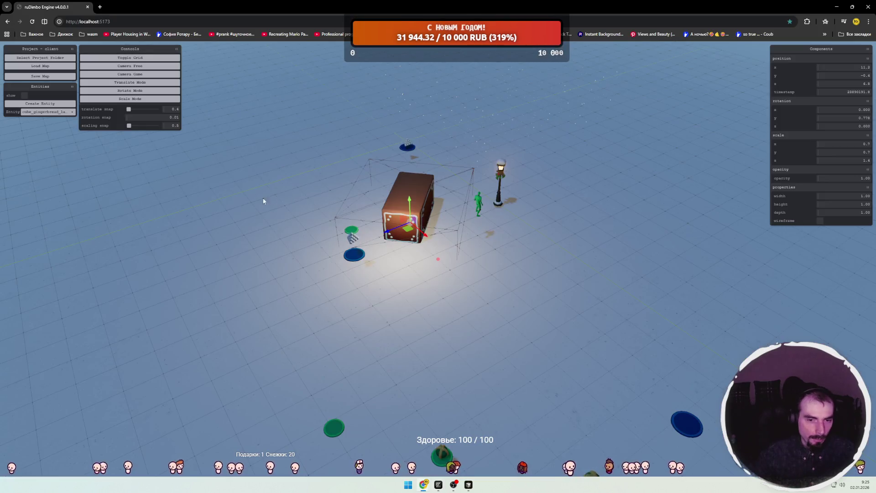
Select the gingerbread box, zoom and orbit the view, then pick the green figure and the street lamp post.
click(478, 201)
click(413, 206)
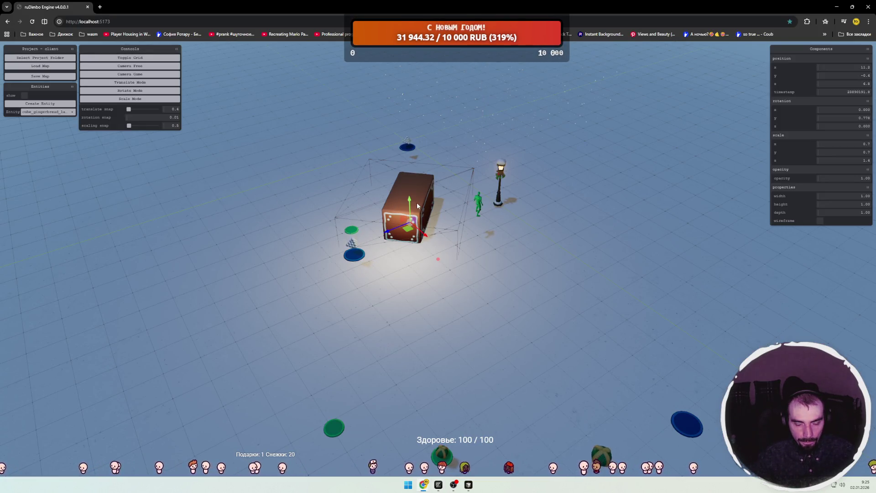
scroll(441, 203, up, 3)
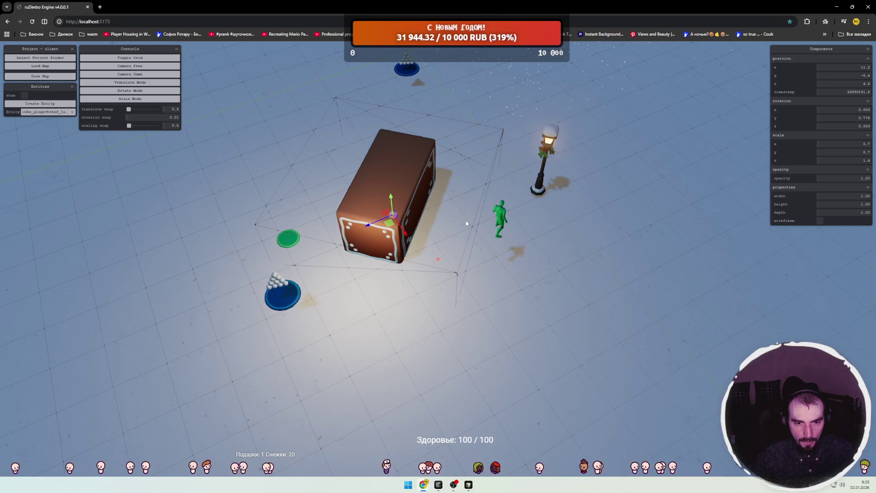
drag(479, 224, 418, 198)
scroll(401, 160, up, 2)
click(458, 194)
scroll(478, 197, up, 3)
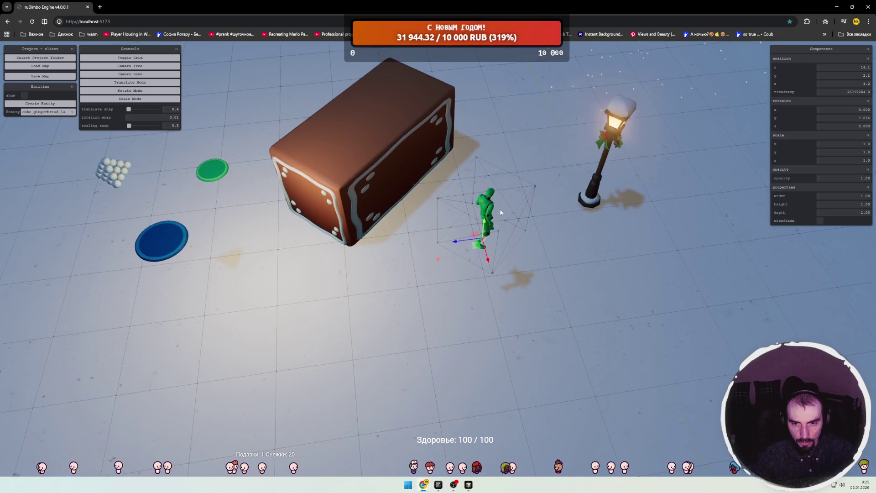
click(604, 178)
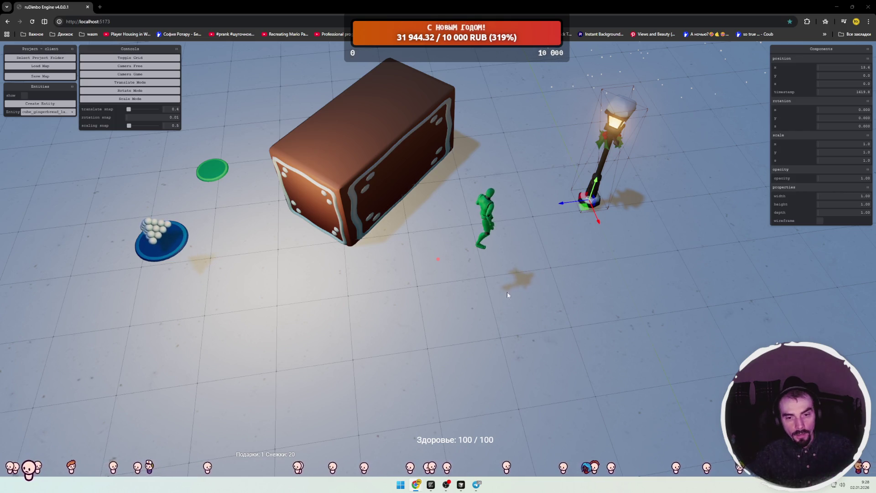
Select the gingerbread box, orbit to face its front, then select the street lamp post.
click(405, 182)
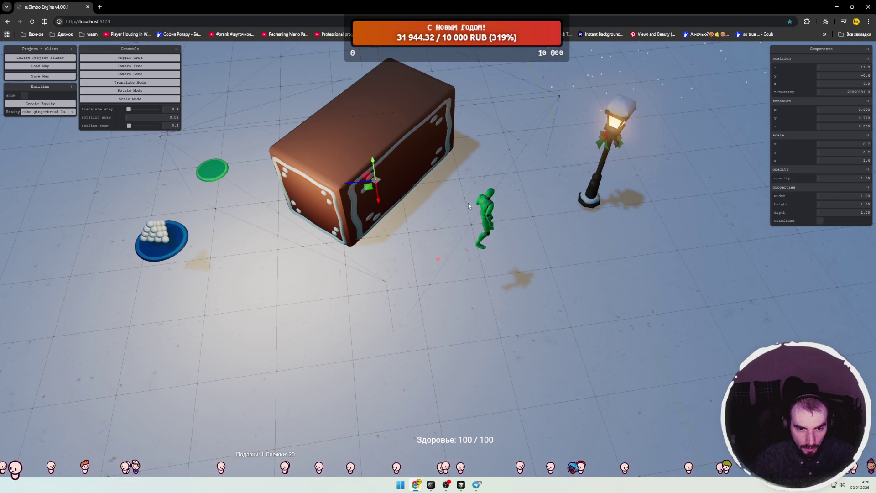
mouse_move(473, 206)
mouse_down()
mouse_move(475, 191)
mouse_move(539, 196)
mouse_move(454, 190)
mouse_move(514, 234)
mouse_move(479, 200)
mouse_move(425, 181)
mouse_move(450, 181)
mouse_move(448, 188)
mouse_up()
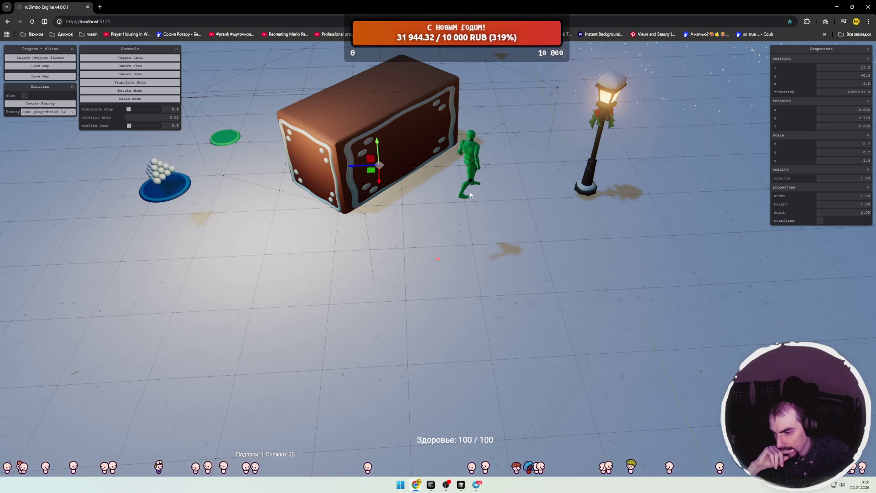
click(606, 115)
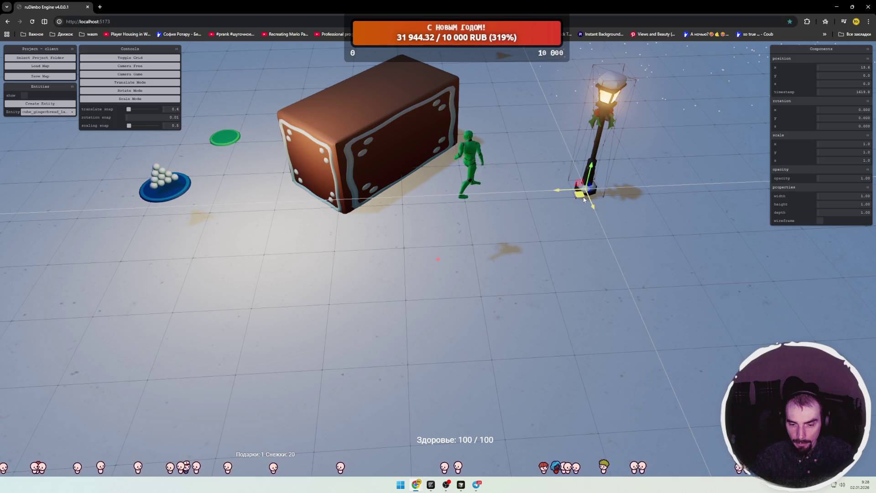
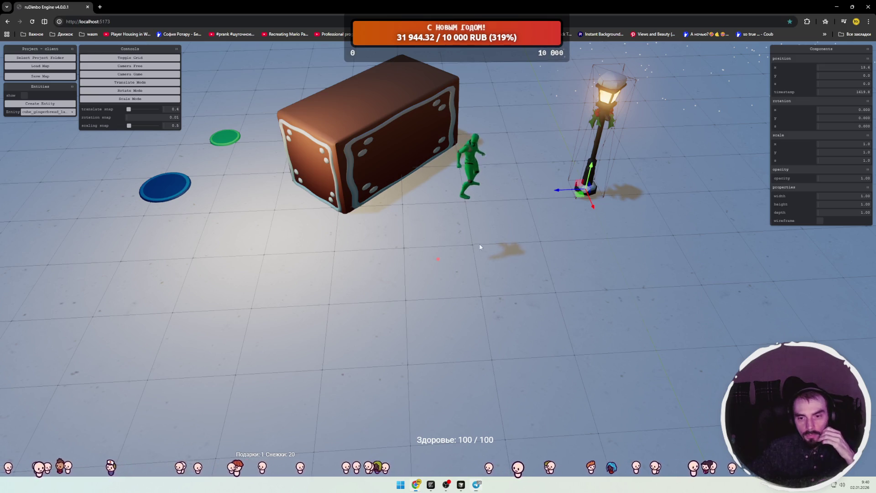
Pan and zoom far out to frame the whole winter scene with its scattered blue and green discs.
mouse_move(463, 247)
mouse_down()
mouse_move(431, 224)
mouse_move(497, 297)
mouse_move(461, 324)
mouse_move(486, 351)
mouse_move(477, 251)
mouse_move(485, 256)
mouse_up()
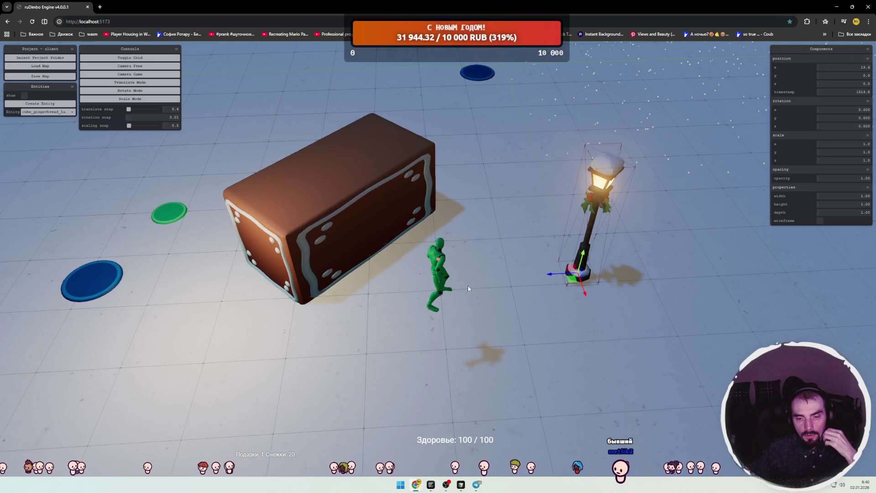
drag(467, 285, 485, 271)
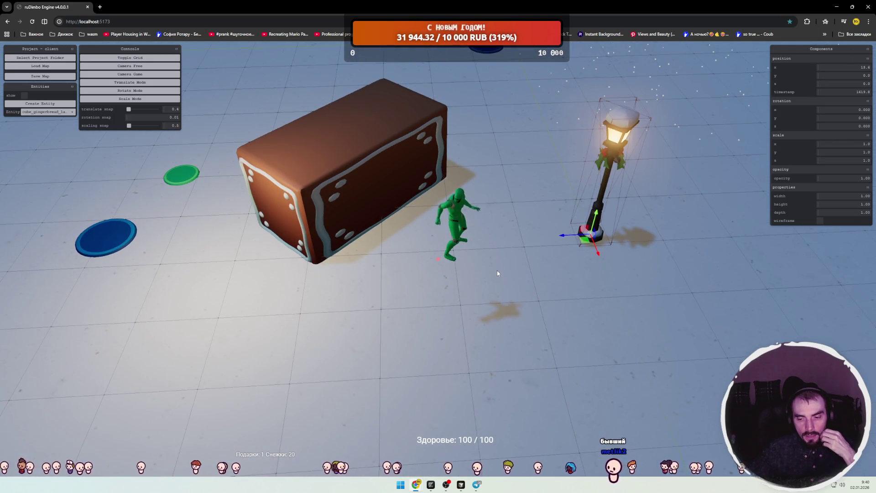
scroll(497, 270, up, 3)
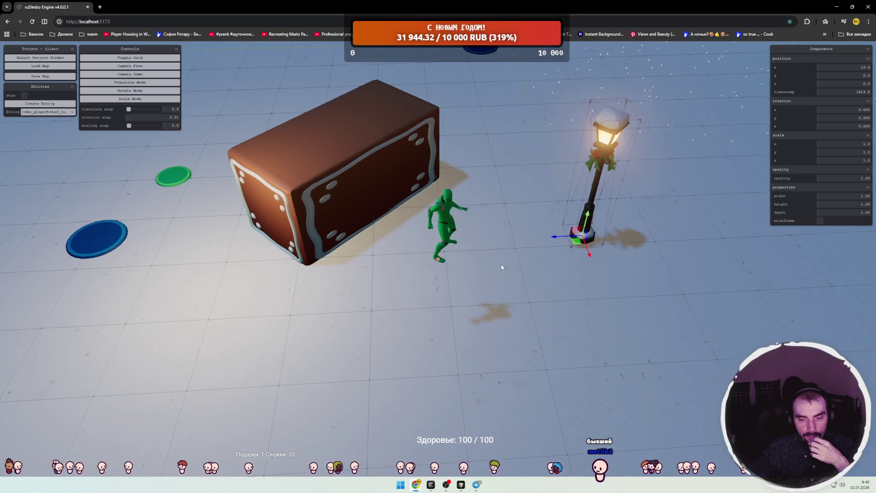
scroll(488, 273, up, 3)
scroll(482, 276, down, 10)
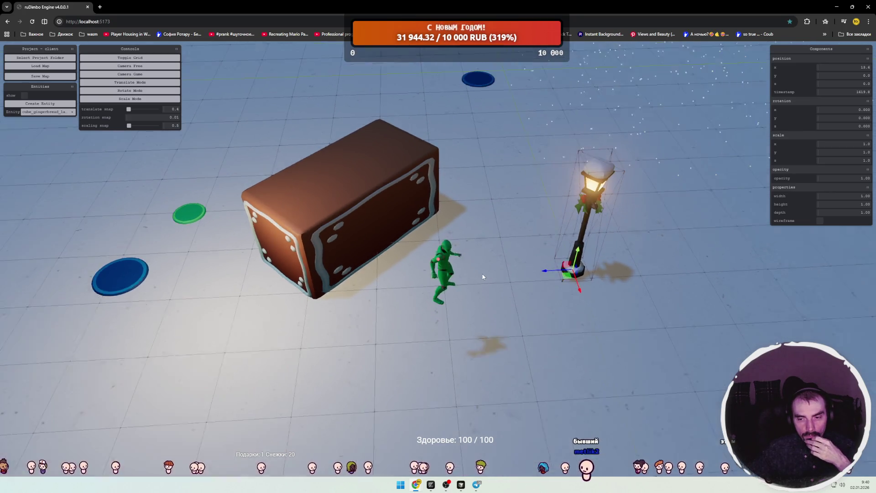
mouse_move(450, 301)
mouse_down()
mouse_move(483, 293)
mouse_move(532, 215)
mouse_move(530, 266)
mouse_move(508, 280)
mouse_up()
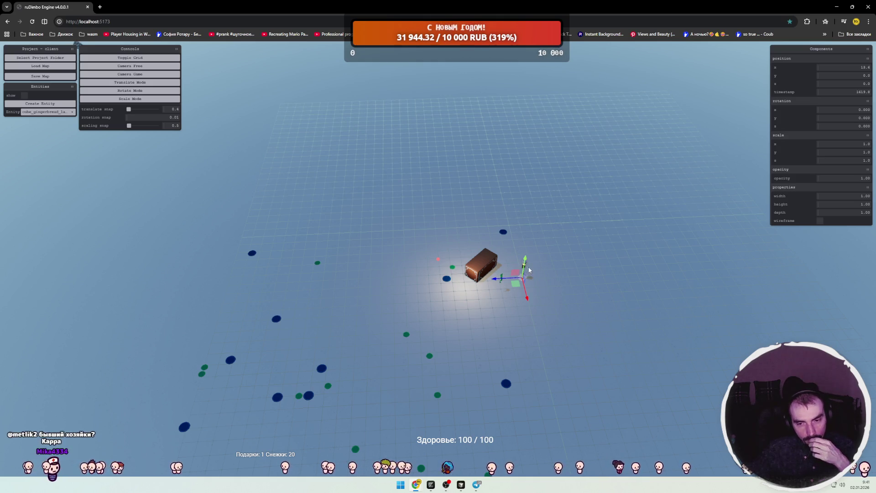
Select the lamp post and drag it farther back from the gingerbread box.
scroll(529, 270, up, 3)
click(510, 276)
scroll(543, 282, up, 3)
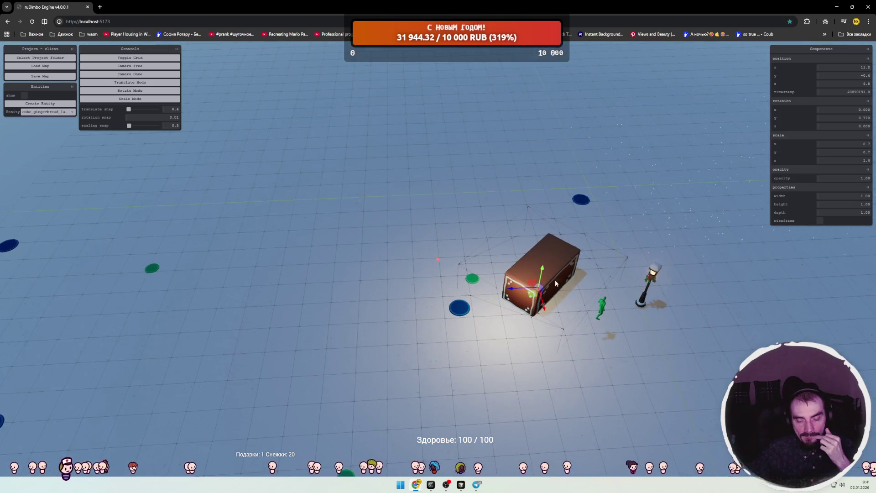
drag(551, 280, 421, 265)
click(467, 269)
click(383, 251)
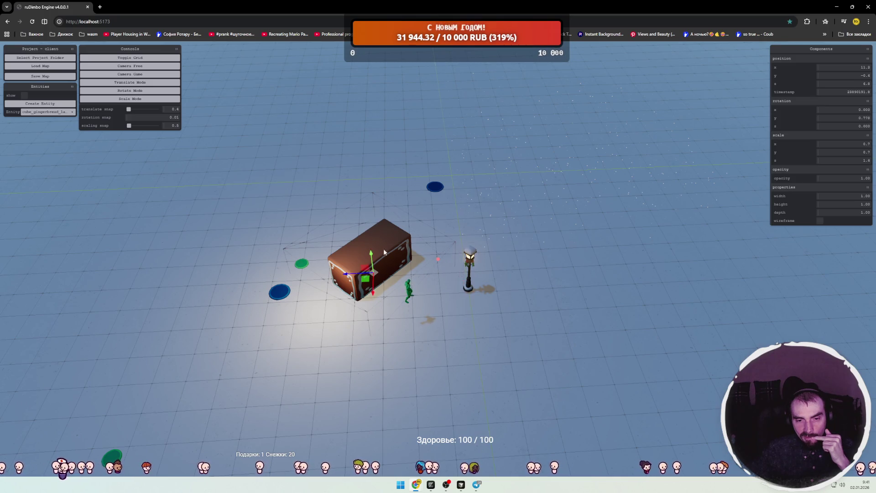
click(470, 261)
mouse_move(456, 301)
mouse_down()
mouse_move(457, 283)
mouse_move(437, 253)
mouse_move(523, 244)
mouse_move(524, 274)
mouse_move(494, 283)
mouse_up()
Pan the scene upward and zoom back in close on the box and lamp.
click(437, 259)
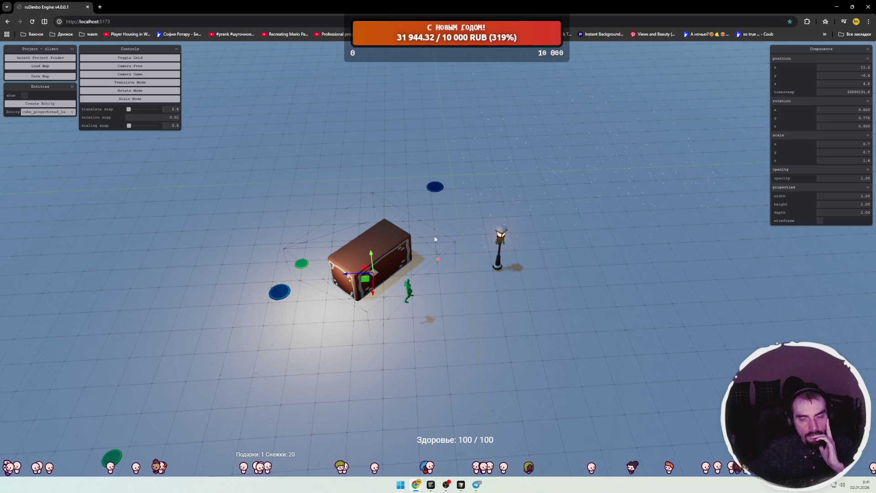
drag(445, 272, 453, 248)
scroll(454, 240, up, 3)
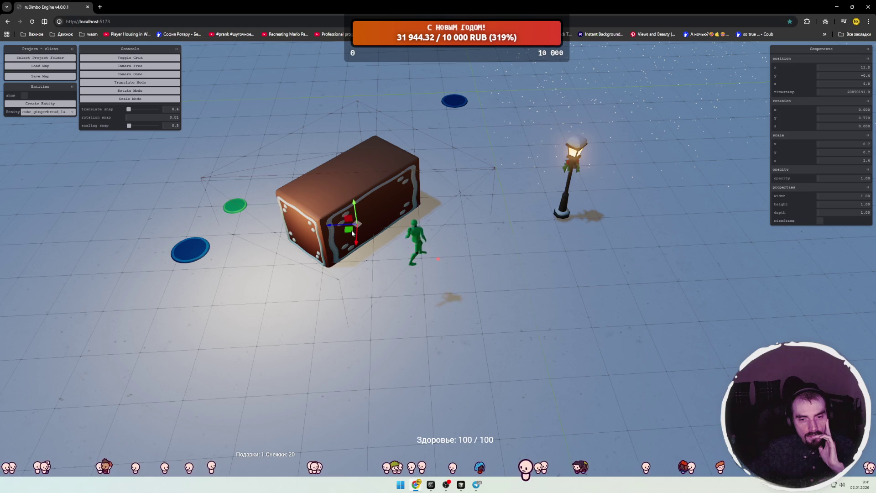
Drag the gingerbread box with the move gizmo, shifting it right and toward the camera.
mouse_move(346, 233)
mouse_down()
mouse_move(353, 204)
mouse_move(436, 188)
mouse_move(468, 195)
mouse_move(428, 197)
mouse_up()
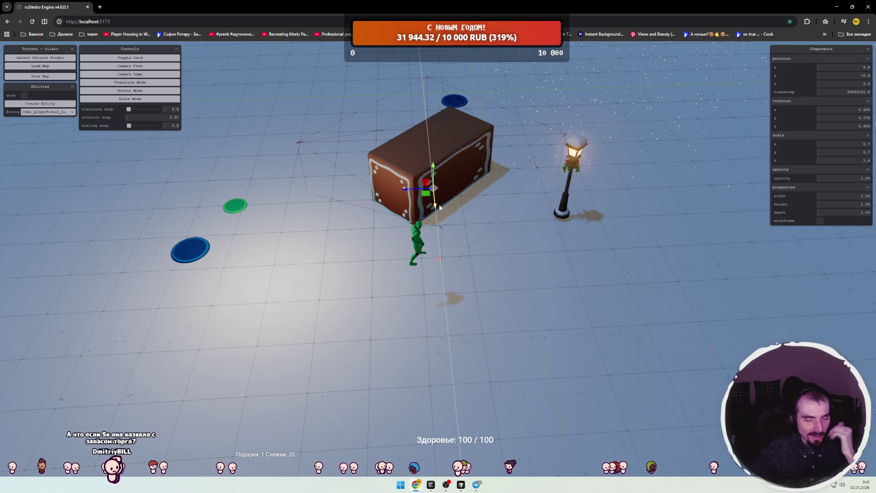
mouse_move(427, 195)
mouse_down()
mouse_move(240, 203)
mouse_move(368, 200)
mouse_move(429, 185)
mouse_move(437, 159)
mouse_up()
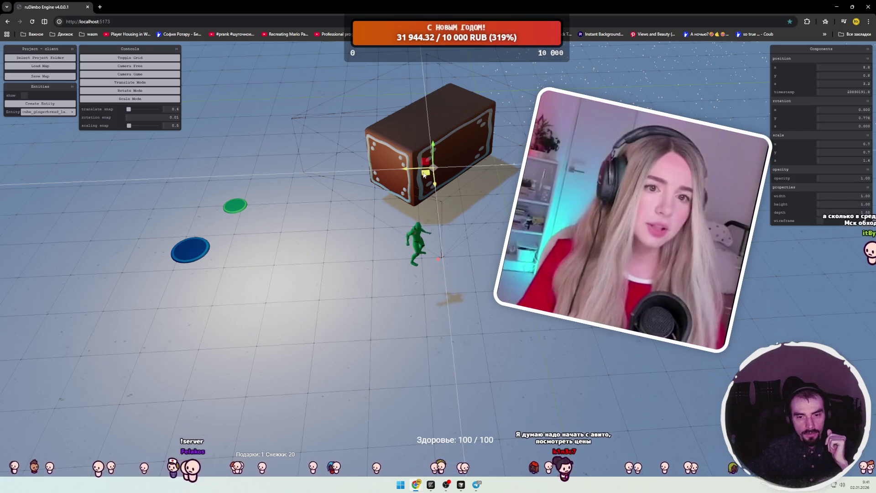
mouse_move(439, 164)
mouse_down()
mouse_move(377, 200)
mouse_move(461, 187)
mouse_move(536, 160)
mouse_move(554, 201)
mouse_move(487, 176)
mouse_move(475, 182)
mouse_move(411, 169)
mouse_move(382, 187)
mouse_move(439, 186)
mouse_move(266, 189)
mouse_move(254, 192)
mouse_move(280, 194)
mouse_move(201, 214)
mouse_move(207, 236)
mouse_move(220, 216)
mouse_move(315, 201)
mouse_move(267, 210)
mouse_move(328, 189)
mouse_move(320, 206)
mouse_move(365, 192)
mouse_move(489, 183)
mouse_move(570, 203)
mouse_move(529, 208)
mouse_move(545, 211)
mouse_move(616, 207)
mouse_move(529, 206)
mouse_move(504, 220)
mouse_move(489, 240)
mouse_move(502, 233)
mouse_move(496, 244)
mouse_move(507, 222)
mouse_move(489, 196)
mouse_move(440, 206)
mouse_move(504, 205)
mouse_move(430, 212)
mouse_move(502, 201)
mouse_move(445, 226)
mouse_move(458, 200)
mouse_move(445, 242)
mouse_move(493, 225)
mouse_move(420, 250)
mouse_move(439, 229)
mouse_move(426, 234)
mouse_move(447, 283)
mouse_move(445, 221)
mouse_move(448, 234)
mouse_up()
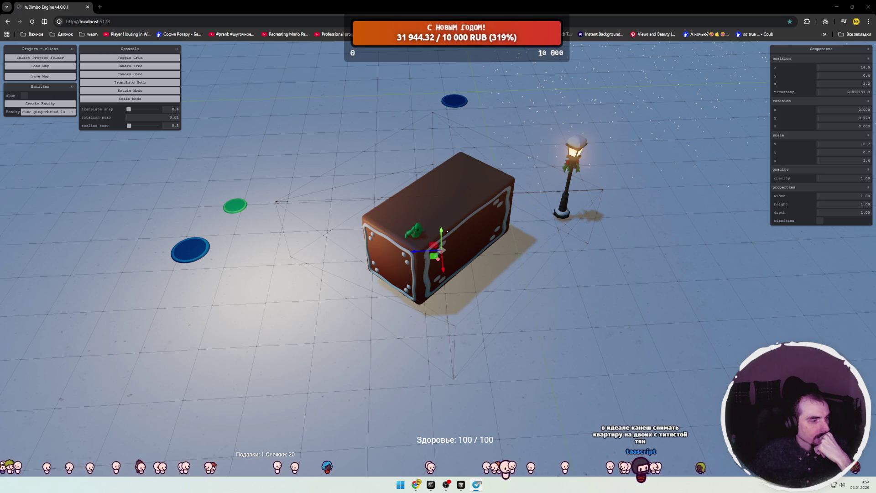
Select the ground plane to inspect its properties.
click(343, 178)
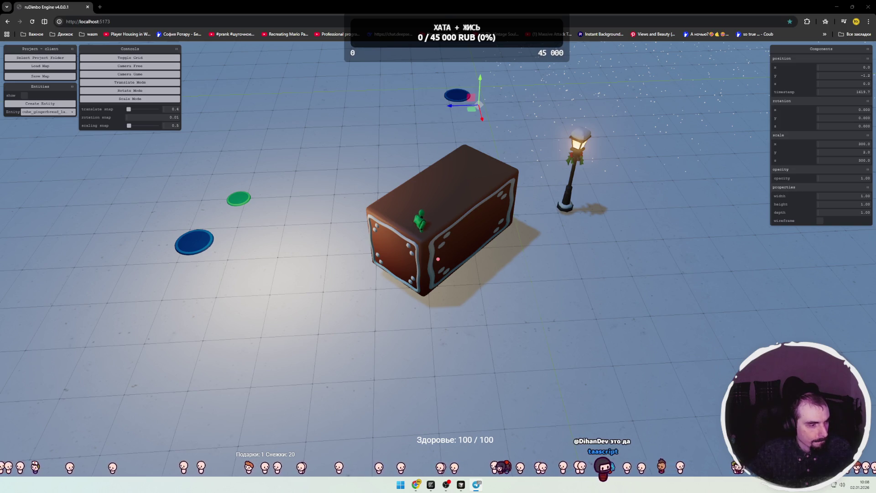
Pan across the winter scene to review the ground, box and lamp layout.
mouse_move(513, 247)
mouse_down()
mouse_move(505, 239)
mouse_move(554, 254)
mouse_up()
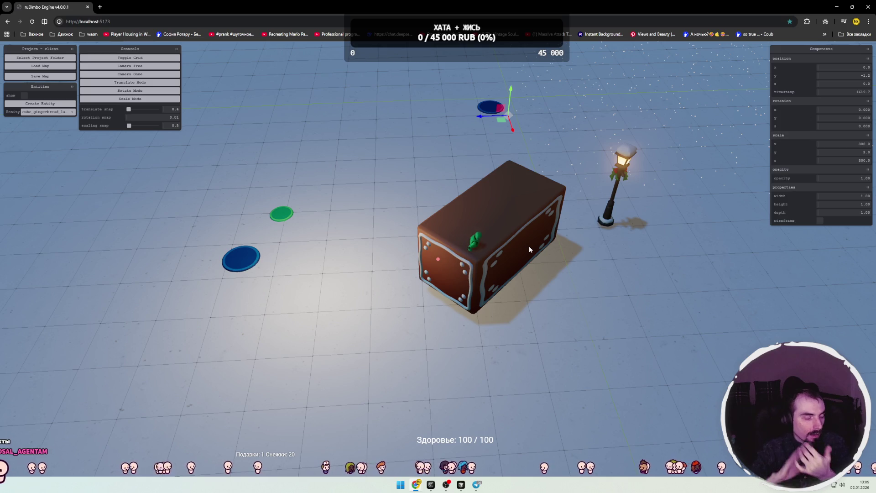
click(524, 227)
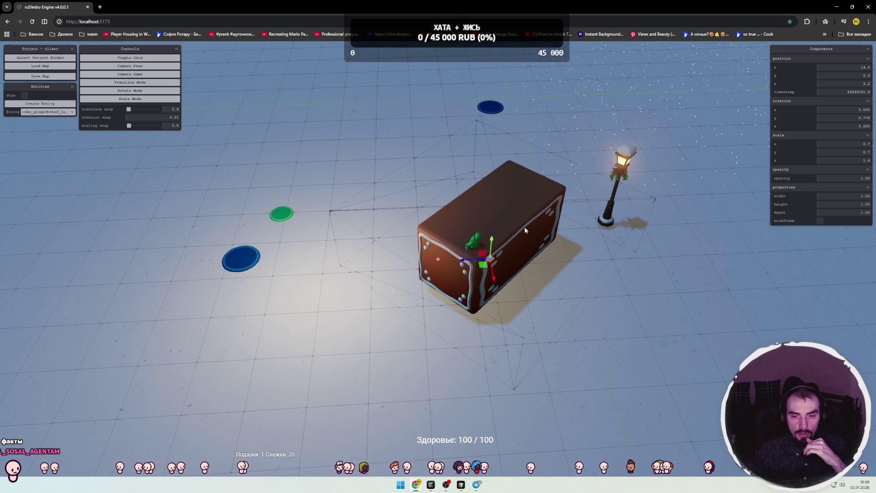
mouse_move(610, 239)
mouse_down()
mouse_move(544, 242)
mouse_move(563, 256)
mouse_move(522, 246)
mouse_up()
click(623, 217)
drag(634, 279, 593, 237)
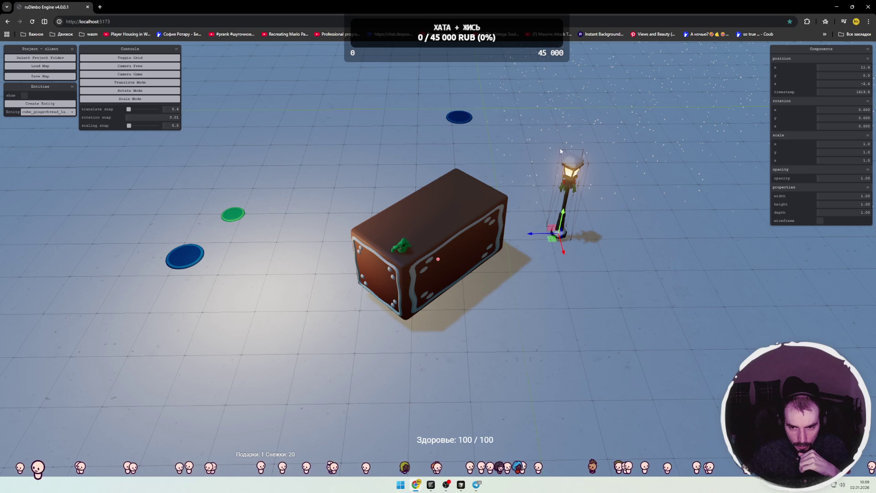
click(418, 215)
click(446, 135)
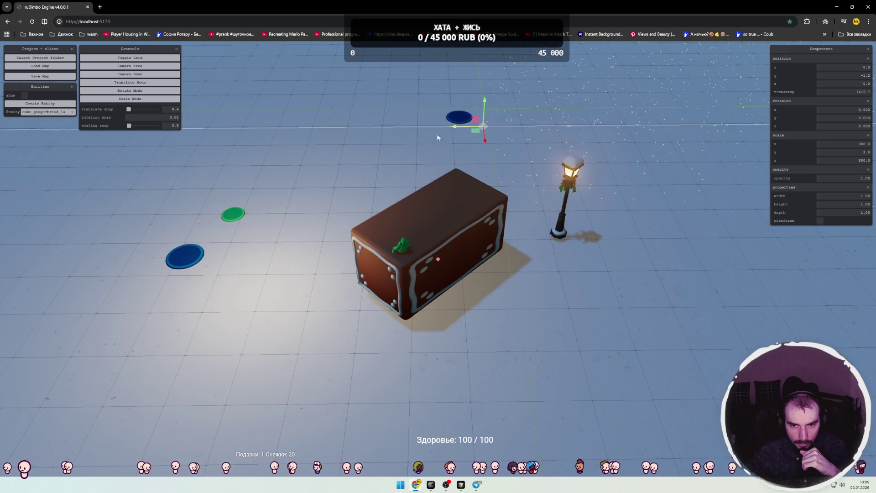
click(431, 237)
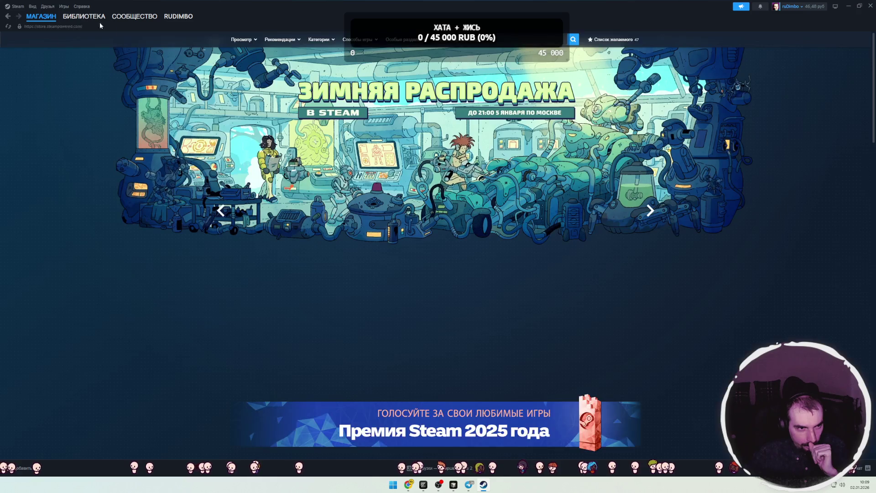
Launch Blender from the Steam library and dismiss its startup splash screen.
click(84, 16)
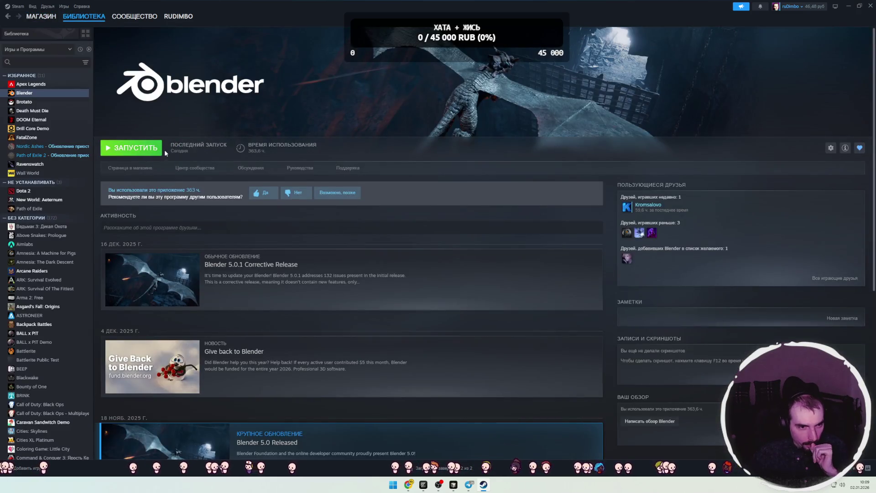
click(135, 155)
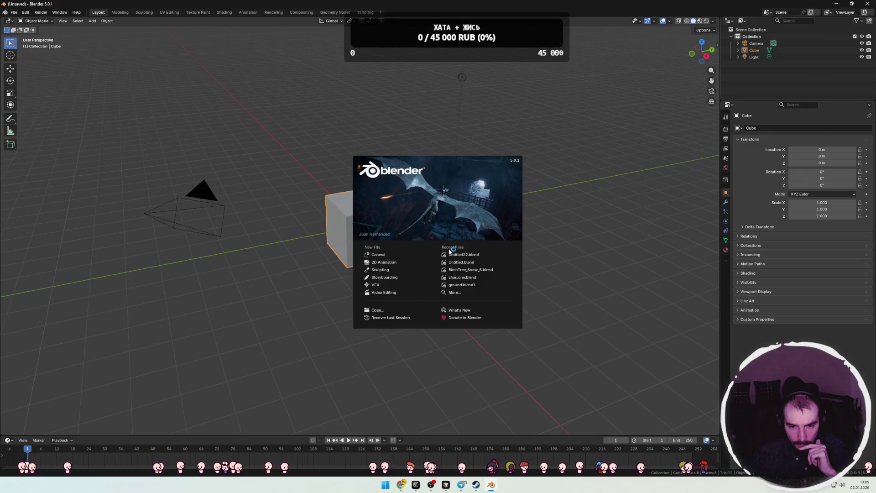
click(386, 256)
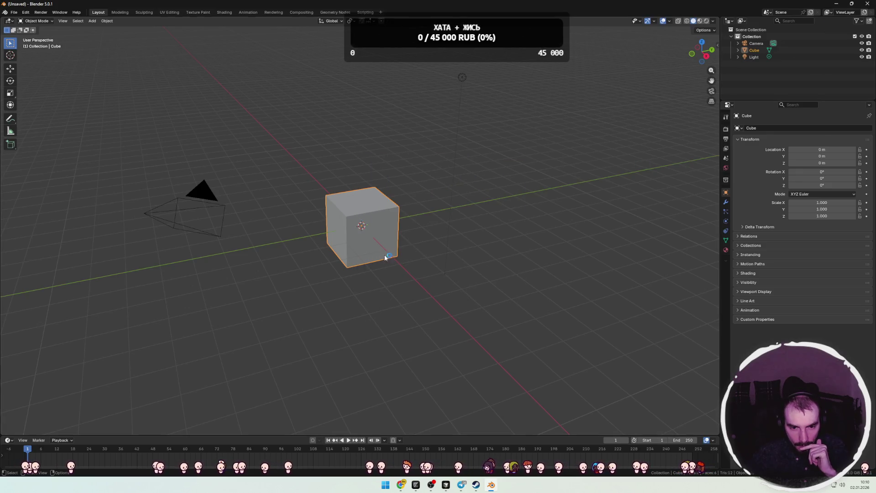
Orbit horizontally around the default cube, toggling its selection on and off.
click(447, 220)
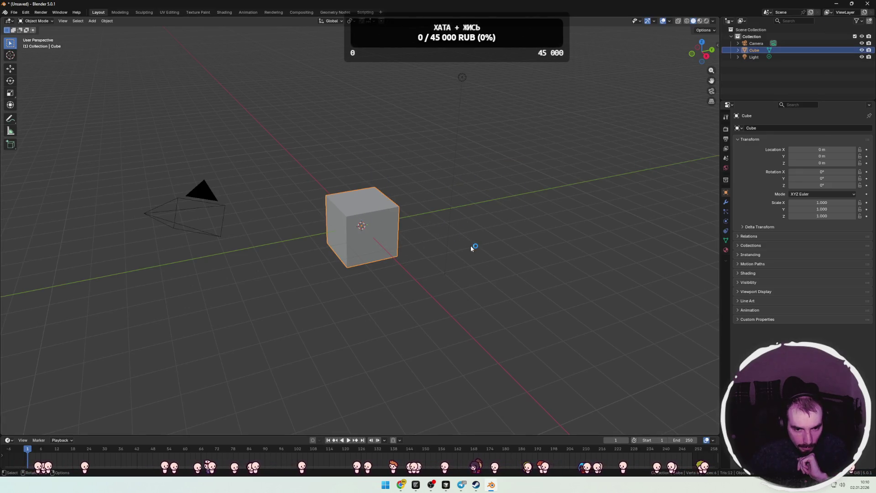
key(ctrl+z)
scroll(440, 245, up, 5)
mouse_move(441, 244)
mouse_down()
mouse_move(466, 239)
mouse_move(430, 250)
mouse_move(495, 245)
mouse_up()
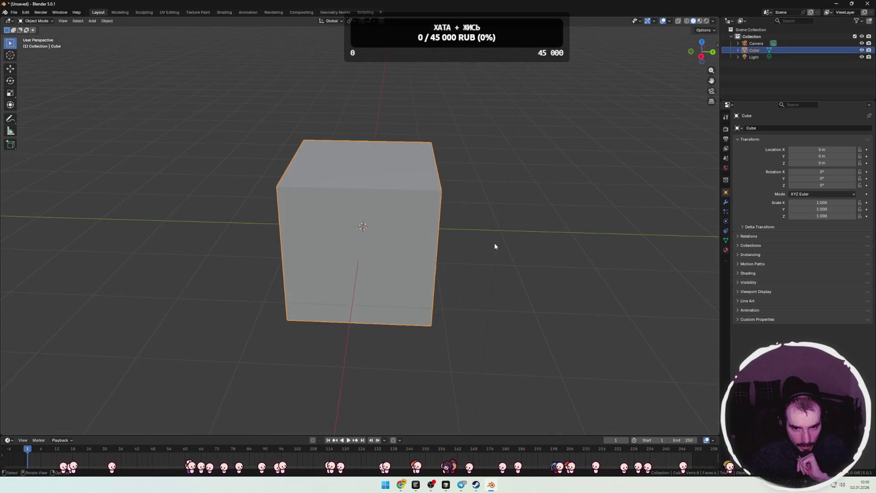
key(ctrl+shift+z)
key(ctrl+z)
key(ctrl+shift+z)
key(ctrl+z)
Orbit to an angled top-right view of the cube, then back near the front.
mouse_move(461, 254)
mouse_down()
mouse_move(522, 247)
mouse_move(407, 221)
mouse_up()
click(484, 226)
click(408, 226)
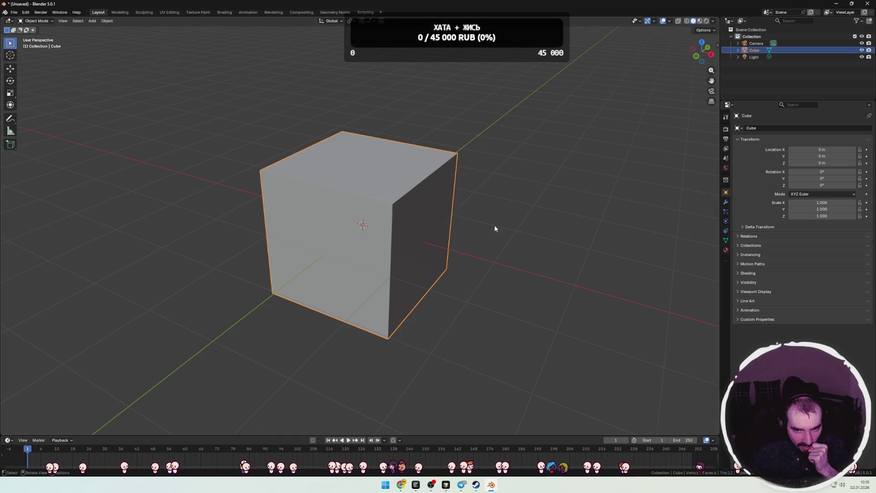
mouse_move(492, 229)
mouse_down()
mouse_move(380, 234)
mouse_move(478, 240)
mouse_up()
shift+click(423, 227)
shift+click(434, 225)
Orbit so the cube's front face sits on the left, leaving the cube selected.
shift+click(440, 223)
click(445, 222)
click(502, 219)
click(458, 218)
click(484, 218)
click(451, 217)
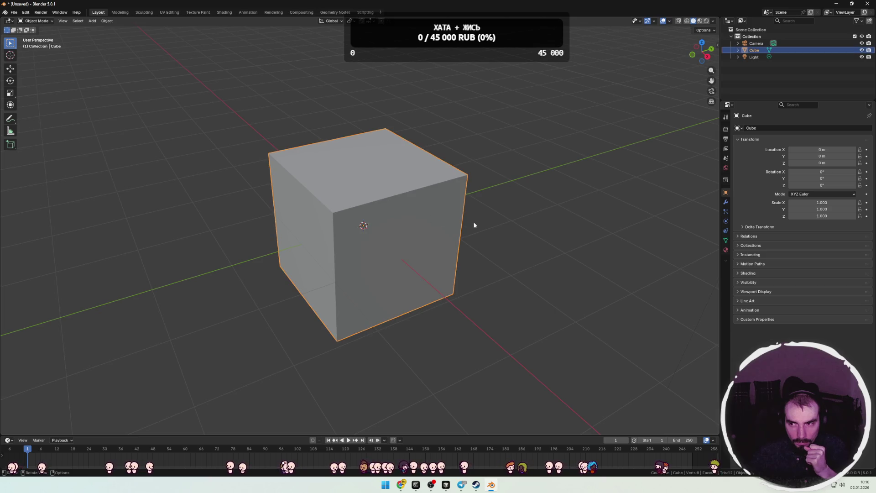
drag(473, 224, 496, 225)
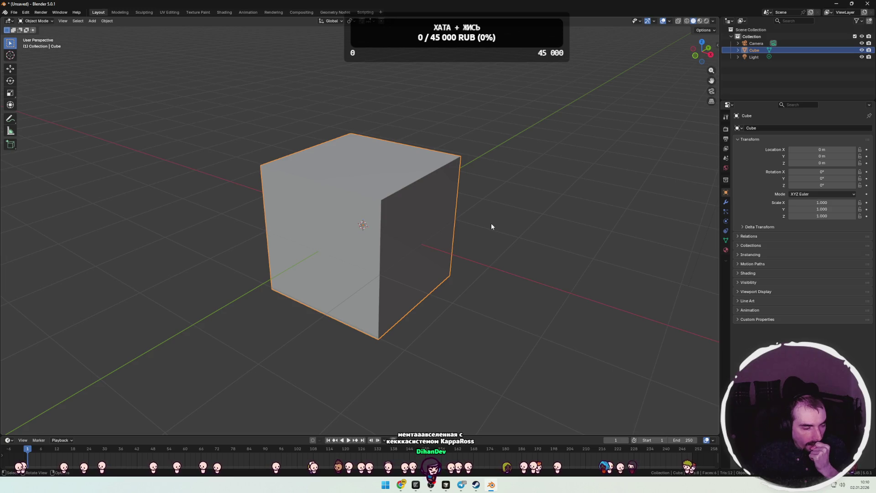
click(496, 226)
click(421, 223)
click(509, 227)
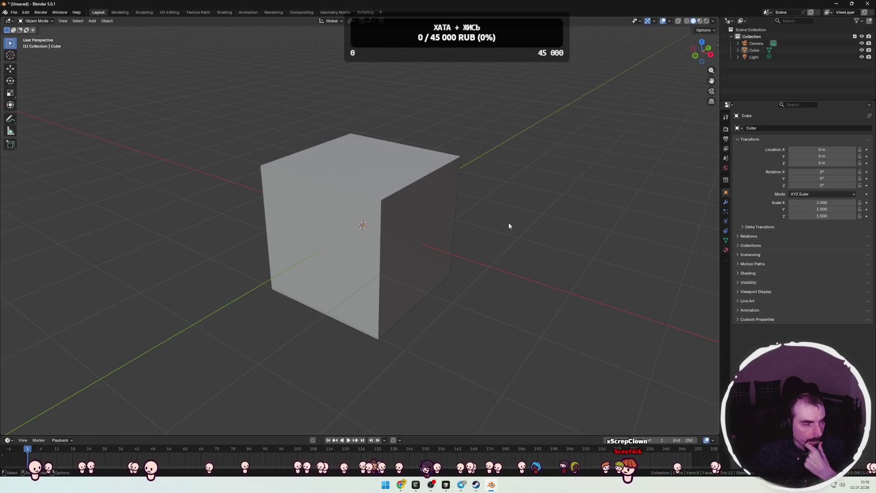
click(406, 220)
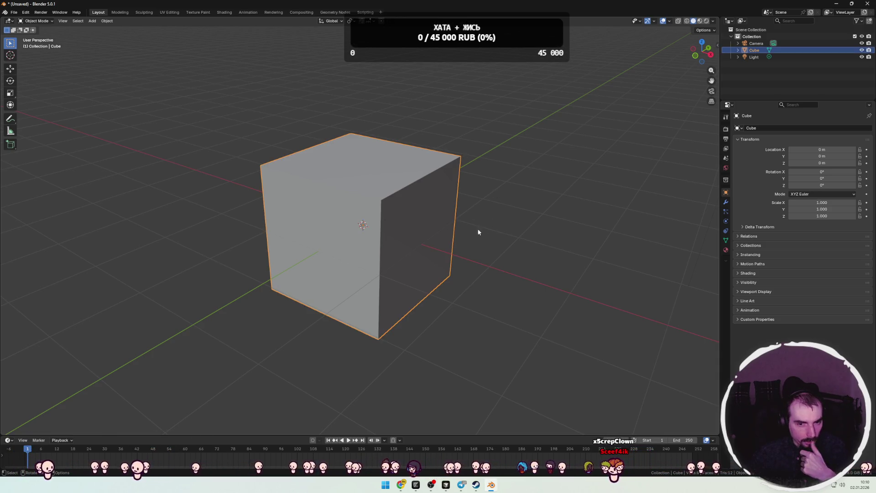
Deselect the cube in Blender and bring up the window switcher.
click(516, 207)
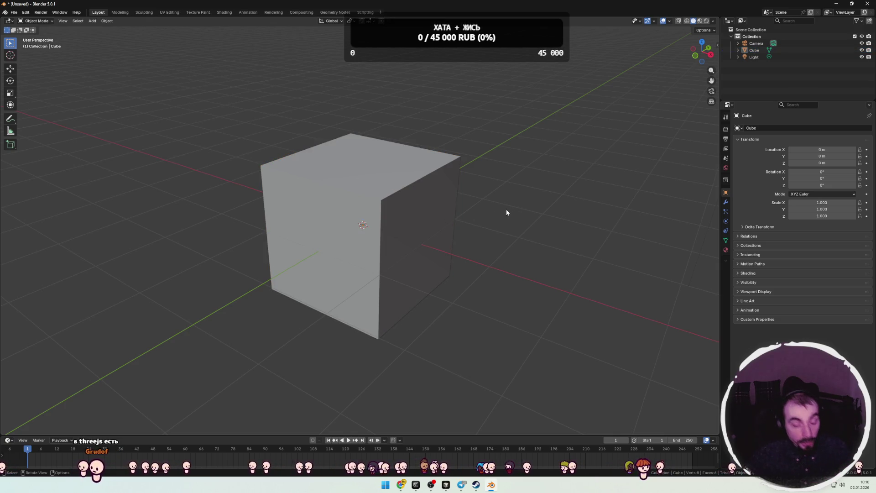
key(alt+Tab)
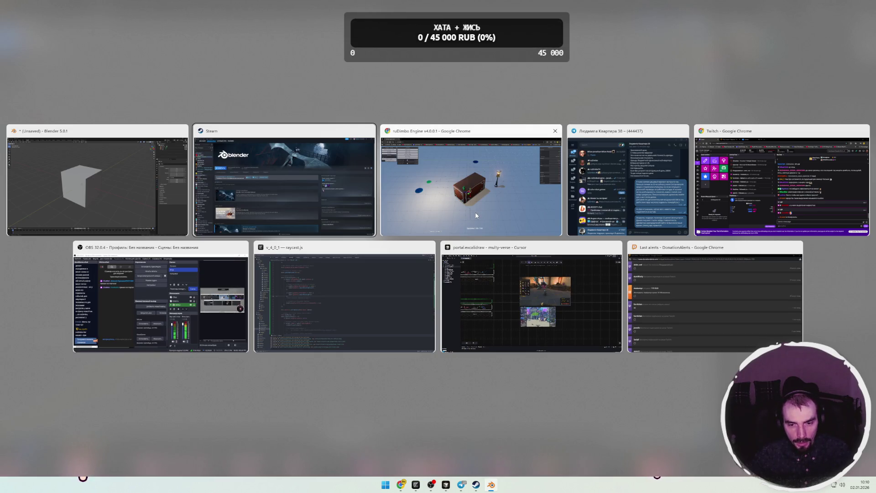
Glance at the ruDimbo Engine scene in the browser, then return to the raycast.js code.
click(370, 281)
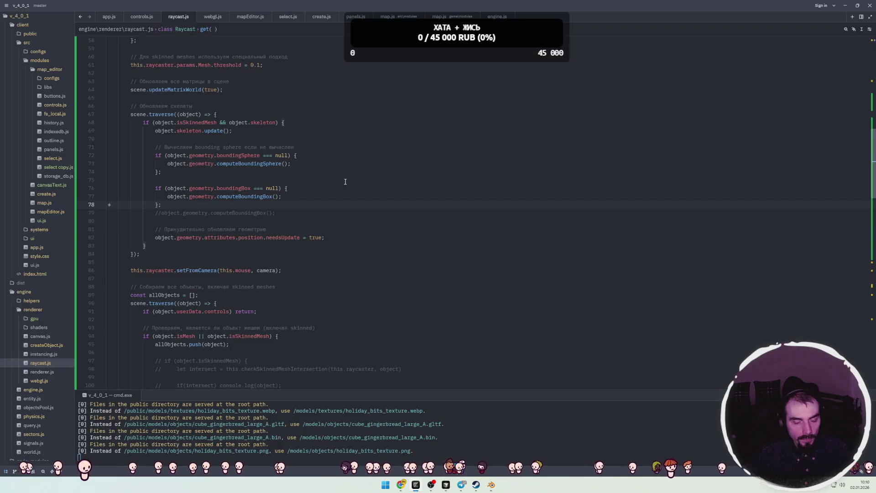
key(alt+Tab)
key(alt+Tab)
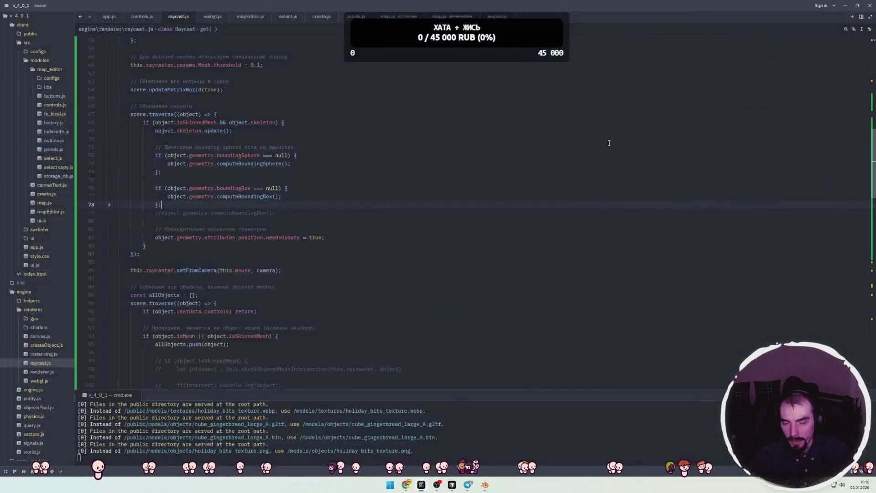
key(alt+Tab)
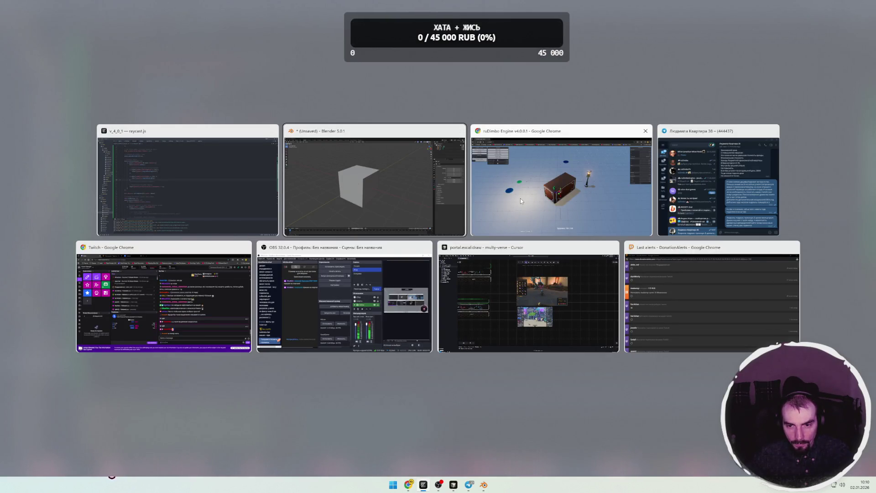
click(520, 198)
mouse_move(429, 196)
mouse_down()
mouse_move(426, 173)
mouse_move(424, 188)
mouse_up()
key(alt+Tab)
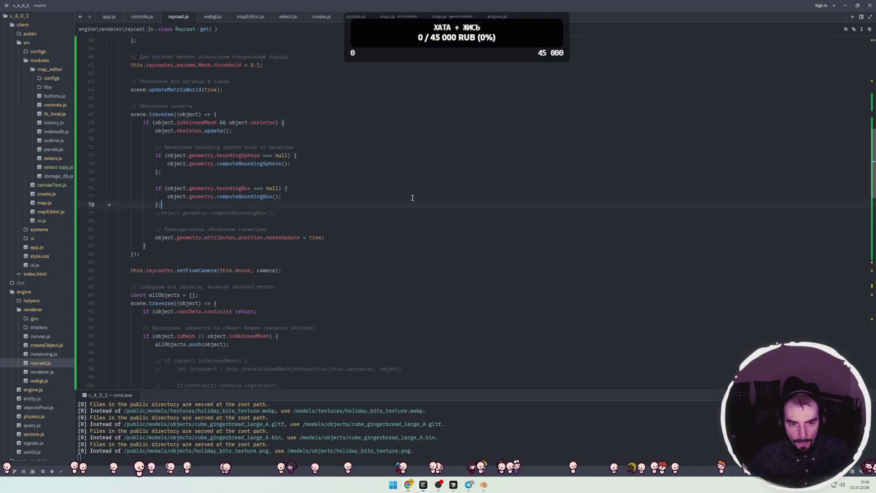
Uncomment the OutlineManager import on line 20 and its creation on line 36 in mapEditor.js.
scroll(286, 144, up, 15)
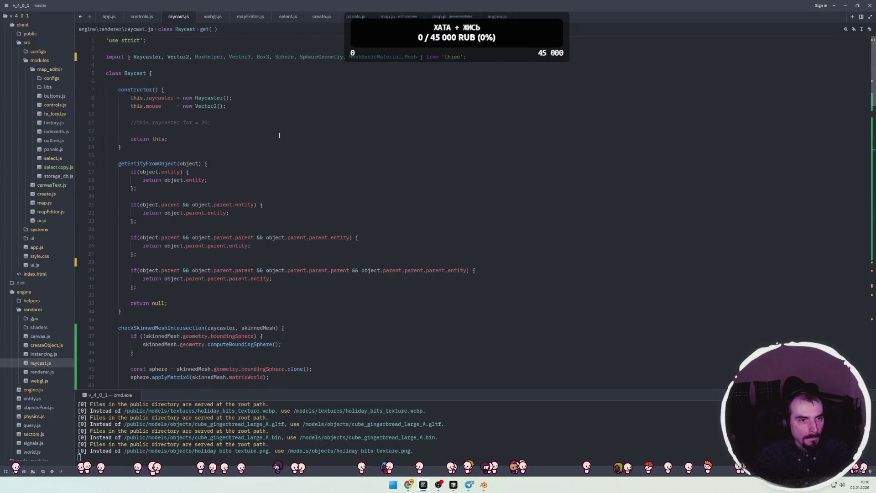
click(244, 17)
scroll(265, 162, up, 10)
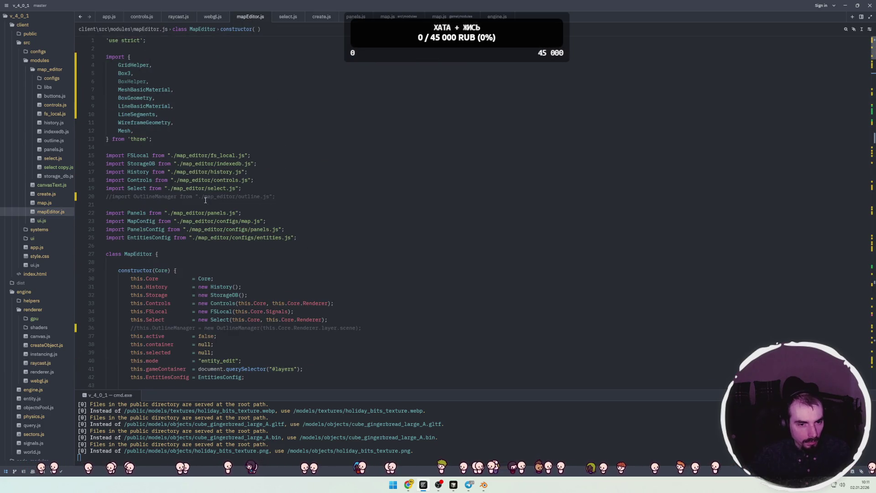
click(230, 197)
key(BackSpace)
key(BackSpace)
key(Up)
click(149, 327)
key(ctrl+slash)
key(Up)
key(Up)
key(Up)
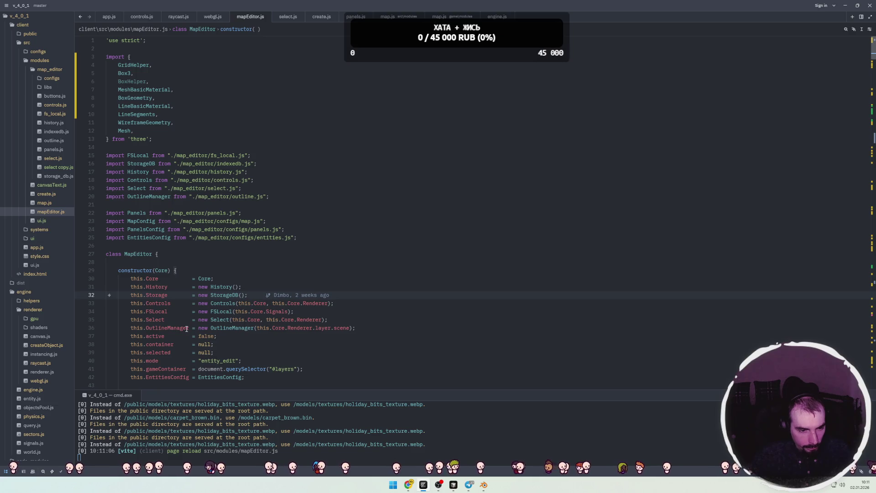
Search mapEditor.js for OutlineManager, then switch to the engine in the browser.
double_click(187, 329)
key(ctrl+f)
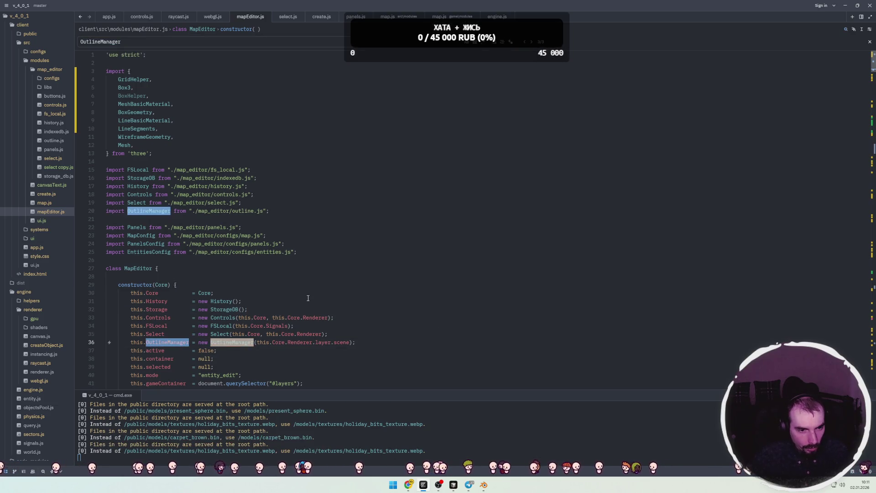
click(363, 237)
key(ctrl+f)
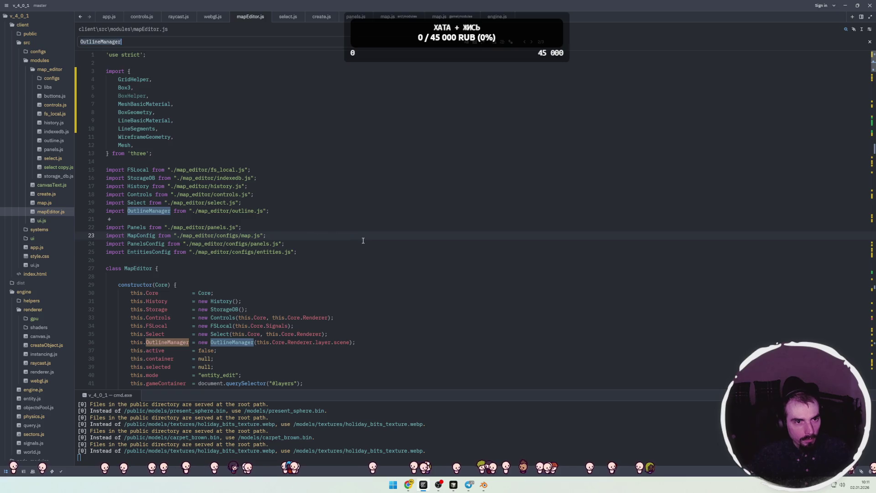
key(Escape)
key(alt+Tab)
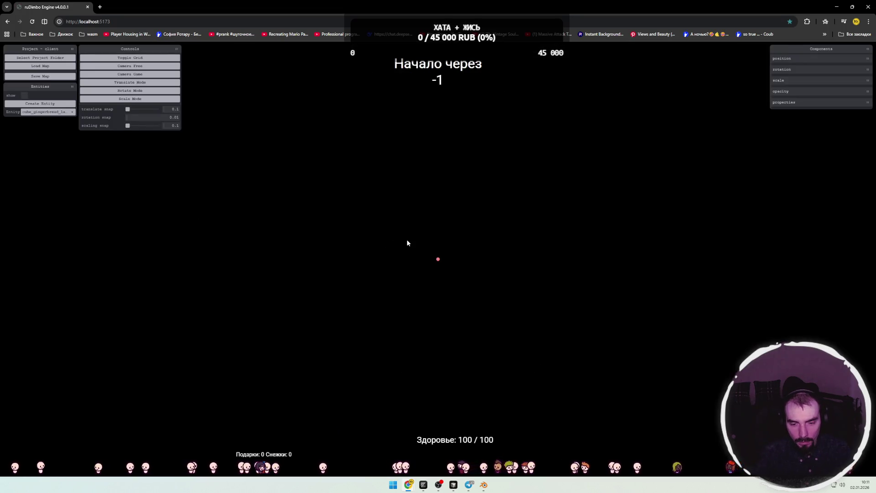
Open and clear the DevTools console, switch to the overhead camera and widen the game view.
key(F12)
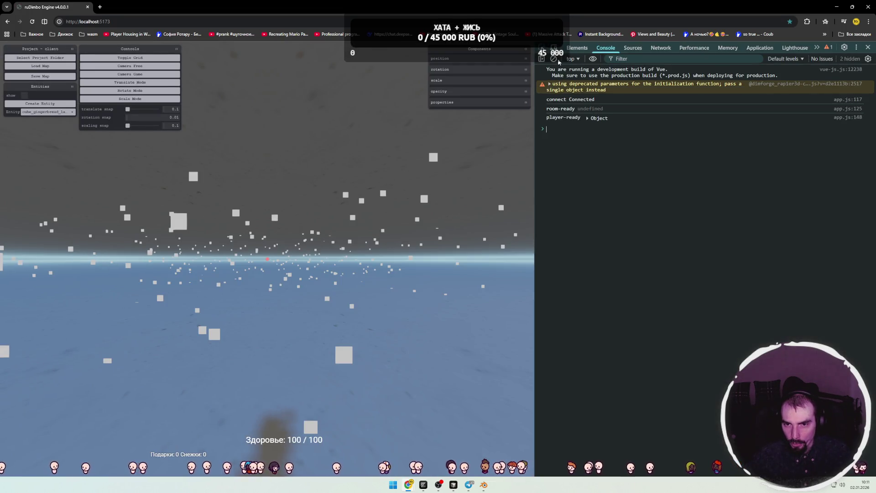
key(ctrl+l)
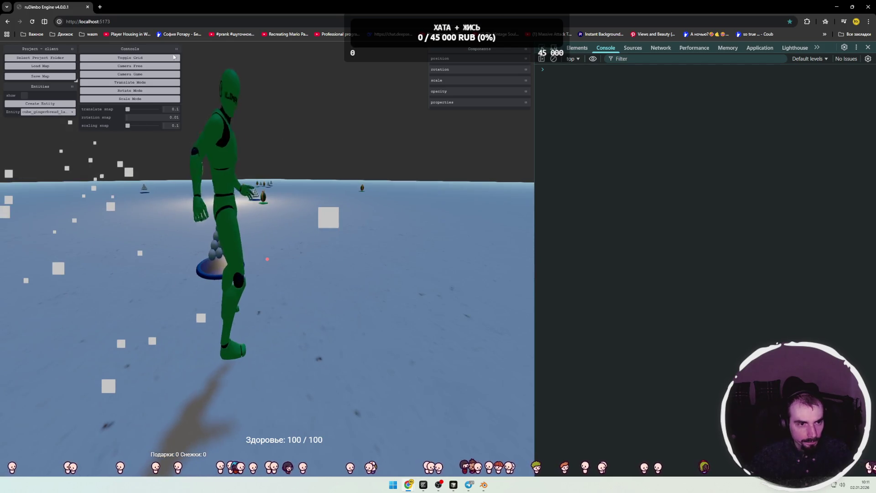
key(c)
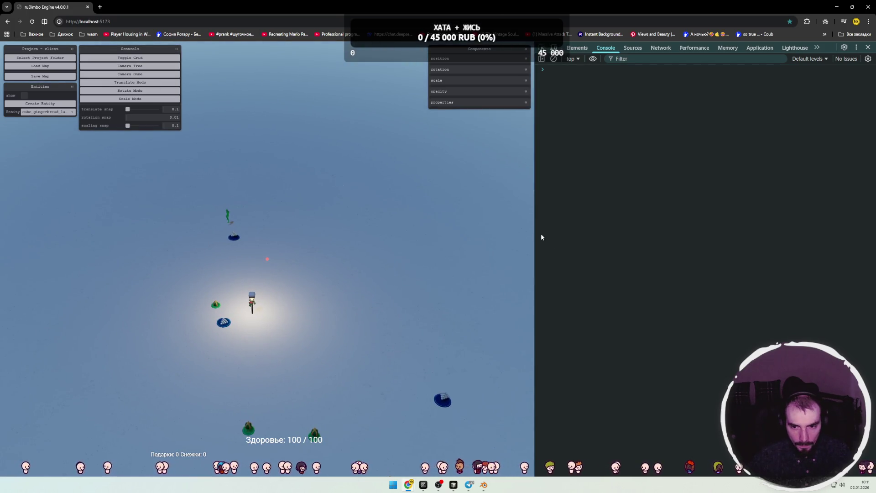
drag(536, 234, 548, 242)
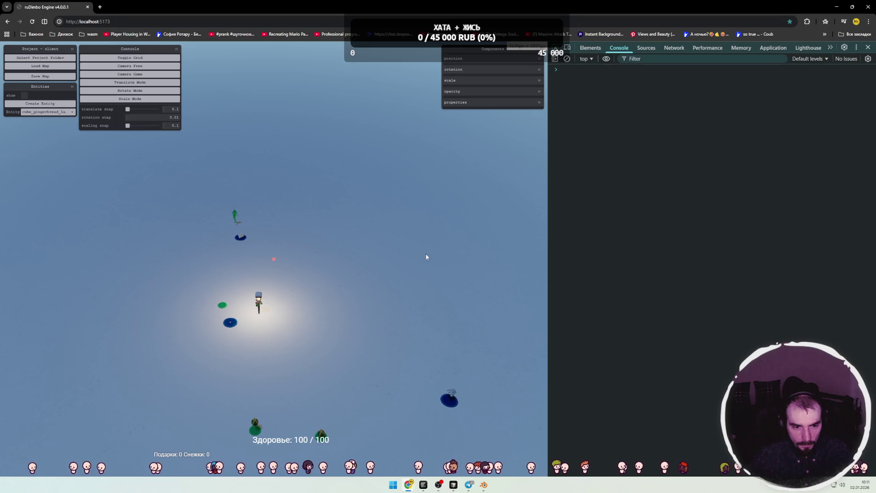
Select the lamp post, zoom in on it, and return to Zed.
click(258, 301)
scroll(297, 301, up, 3)
scroll(297, 302, up, 5)
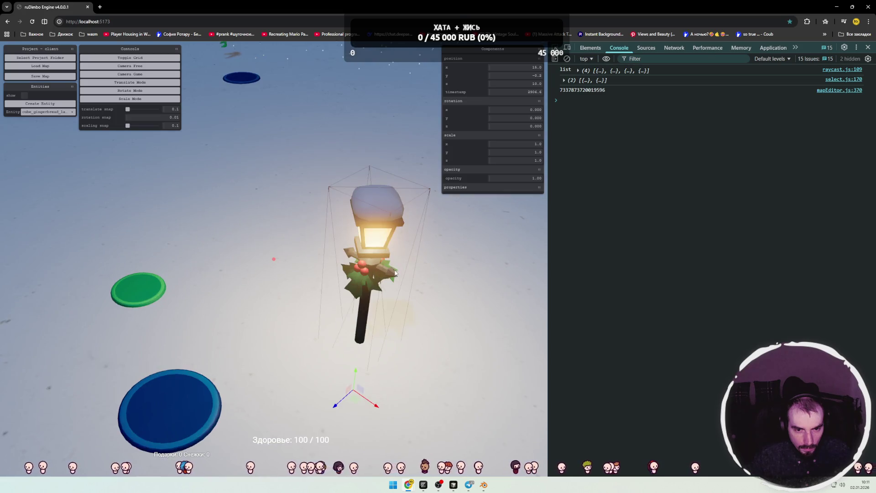
scroll(386, 266, down, 2)
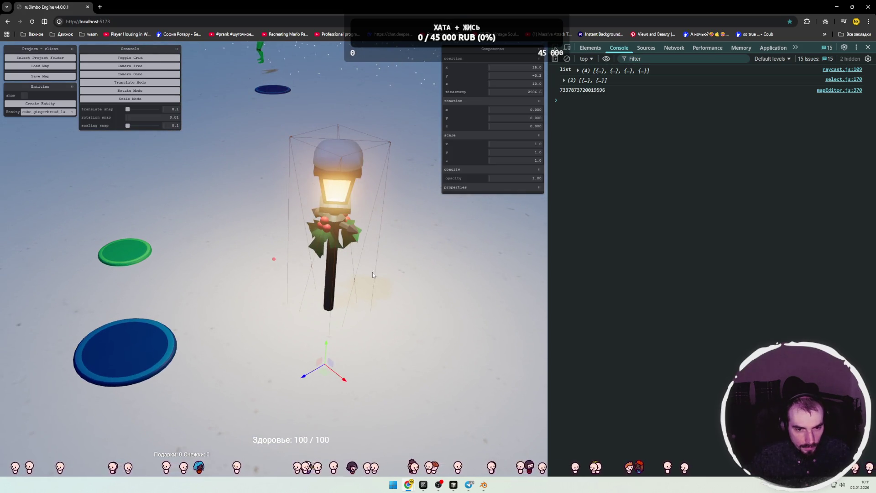
key(alt+Tab)
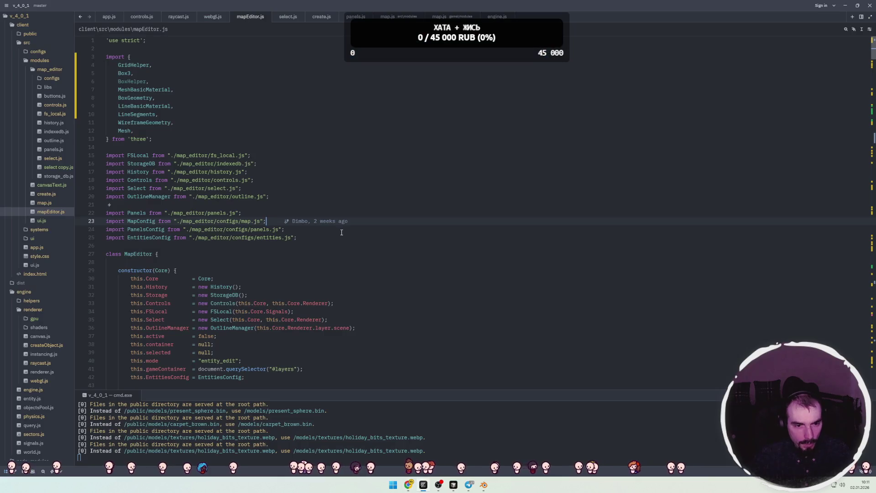
Search for OutlineManager and jump to its class definition in outline.js.
scroll(181, 239, down, 5)
double_click(174, 206)
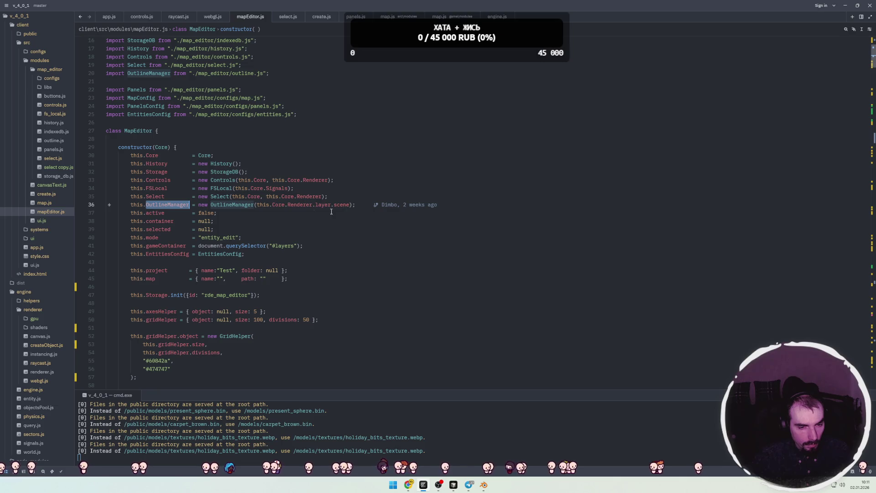
key(ctrl+f)
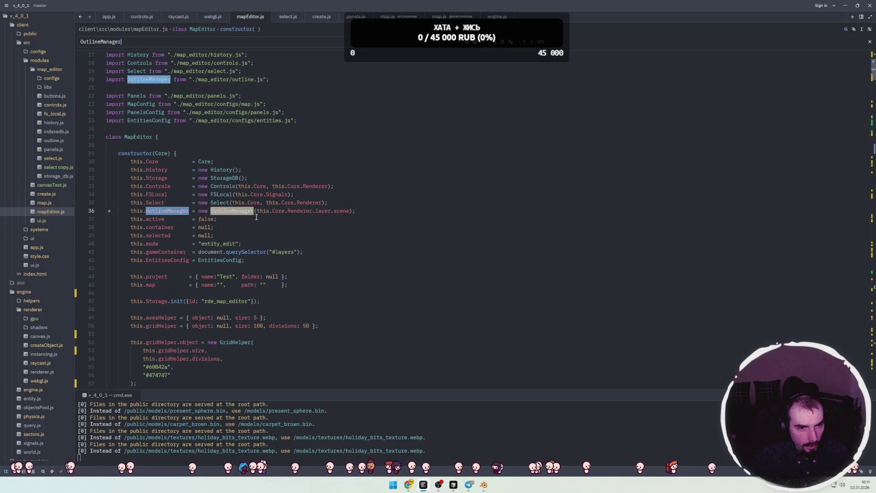
ctrl+click(251, 80)
click(236, 138)
key(Escape)
Read through the addOutline and updateOutline methods in outline.js.
double_click(134, 130)
click(189, 156)
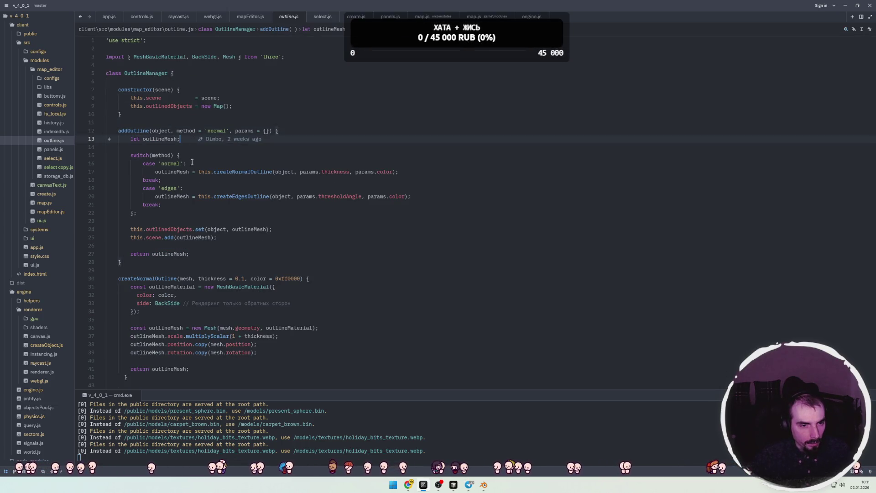
click(188, 189)
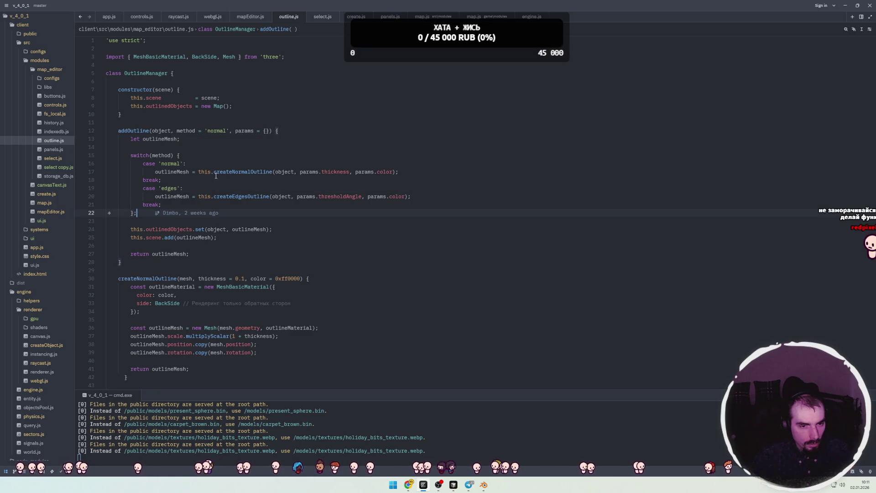
scroll(196, 205, down, 1)
scroll(207, 200, down, 1)
click(207, 199)
scroll(152, 224, down, 8)
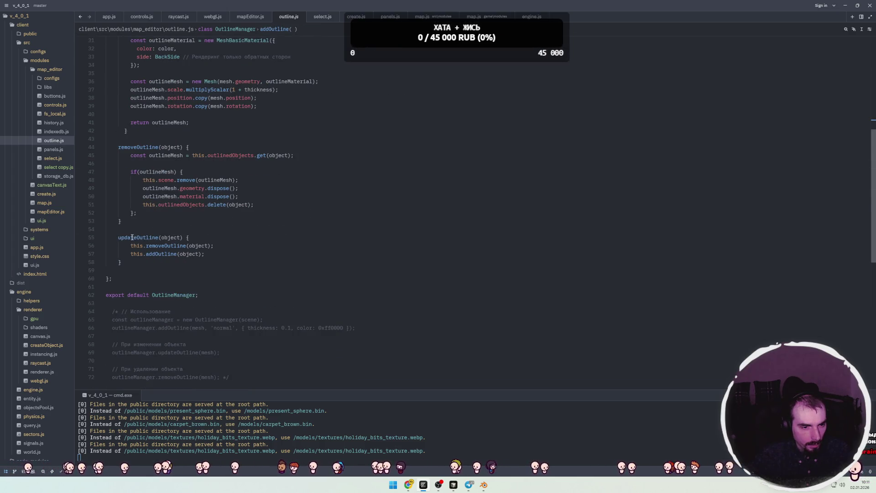
double_click(132, 237)
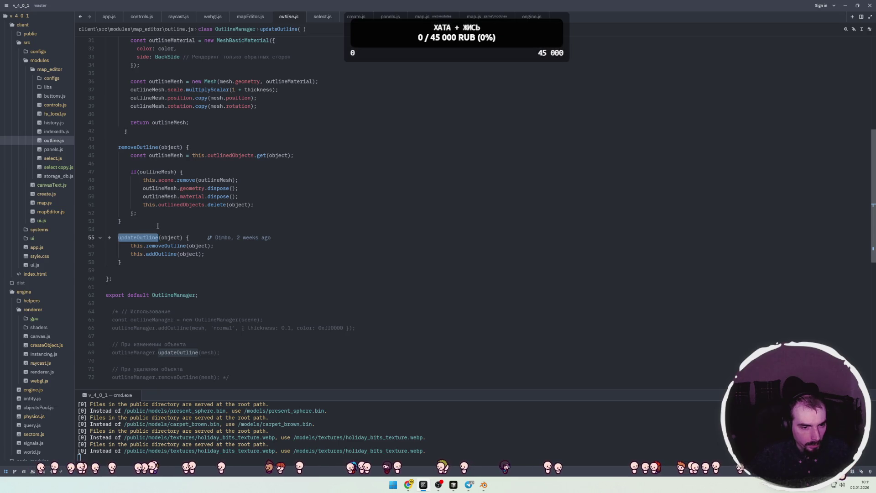
click(146, 229)
scroll(137, 219, down, 7)
scroll(133, 208, up, 2)
Put the usage comment's opening and closing markers on their own lines and save outline.js.
click(119, 188)
key(Return)
click(223, 262)
key(Return)
key(ctrl+s)
Select the addOutline usage example line and search mapEditor.js for 'select'.
click(141, 205)
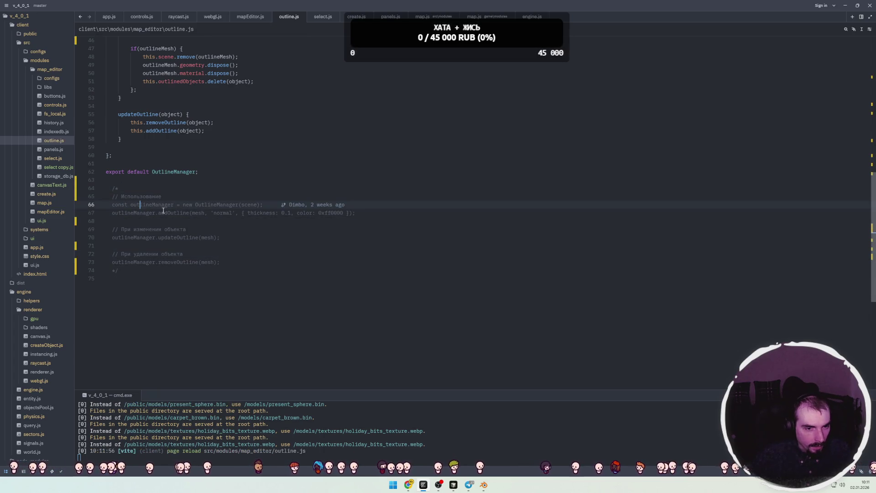
key(Down)
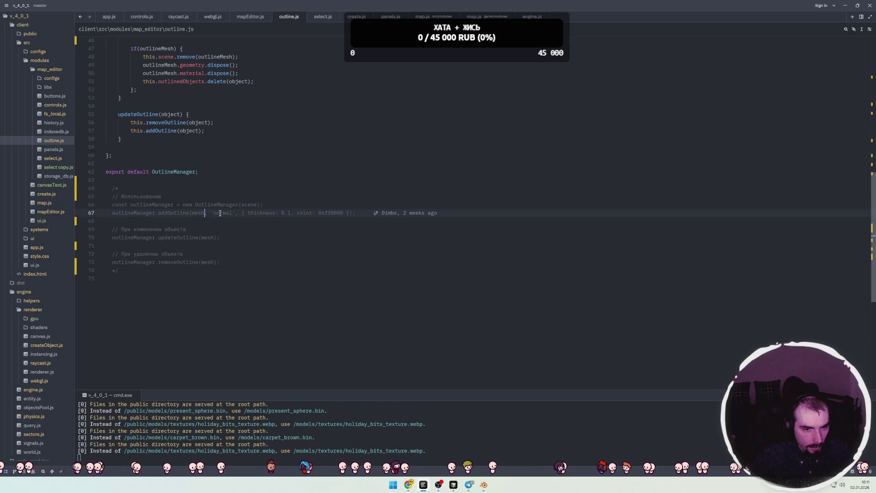
drag(355, 213, 104, 215)
click(250, 16)
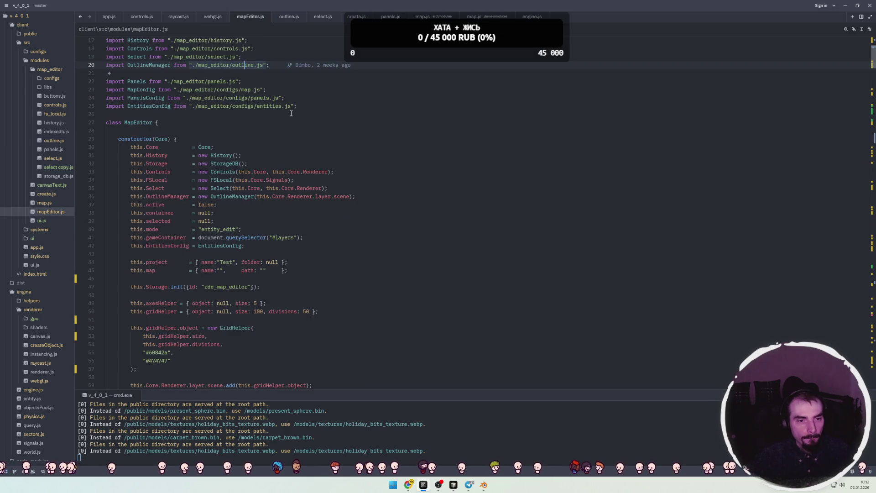
key(ctrl+f)
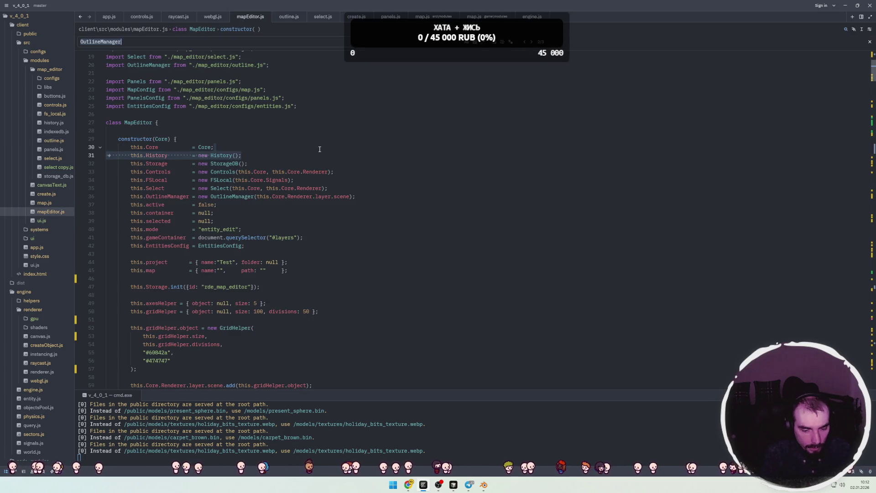
text(ыуды)
text(select)
Review the selectedObjects forEach loop and its object parameter, then switch to the browser.
scroll(305, 215, down, 7)
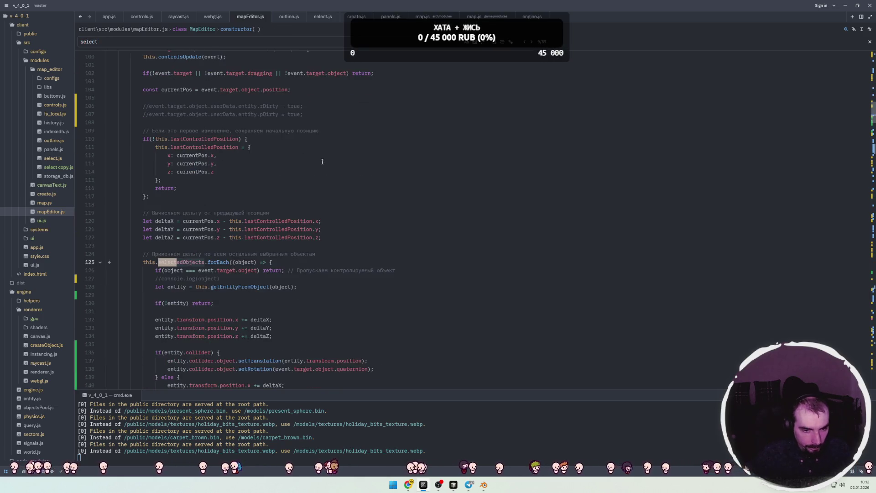
click(185, 213)
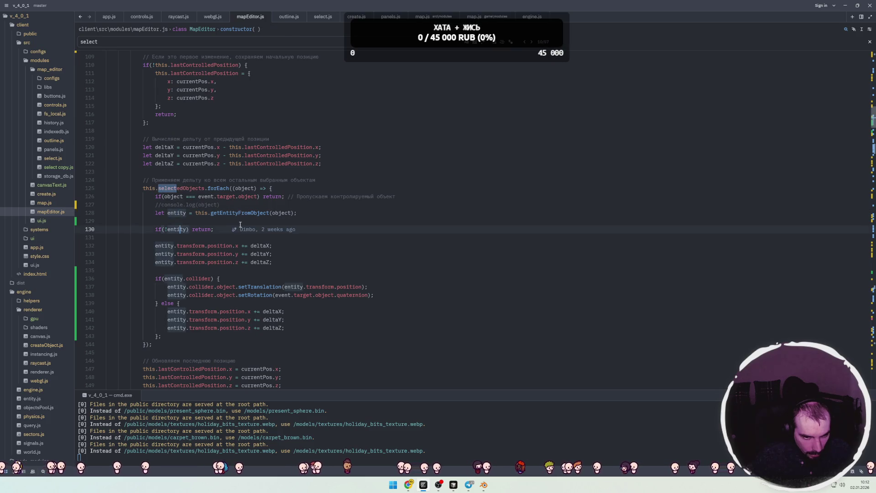
scroll(180, 200, down, 1)
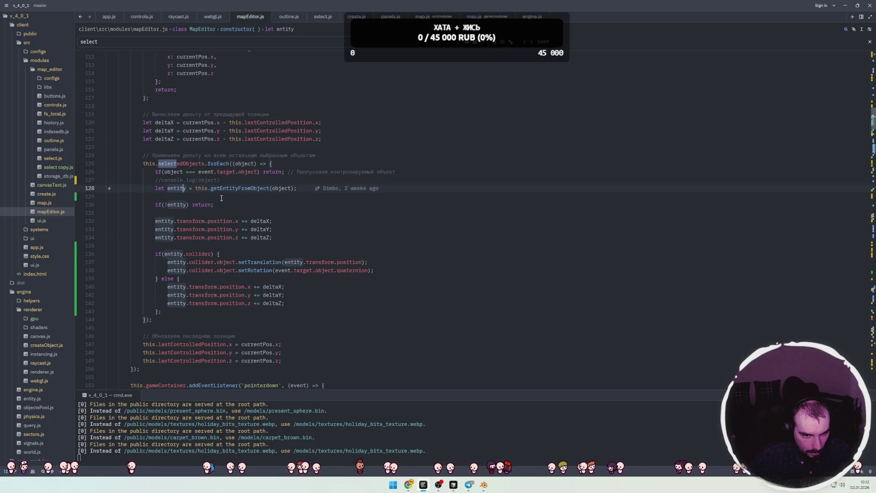
scroll(221, 198, down, 1)
click(238, 139)
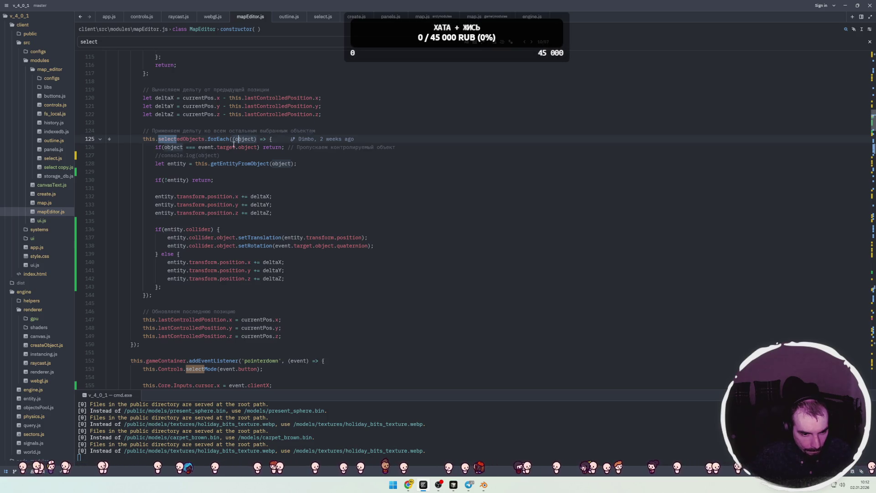
key(alt+Tab)
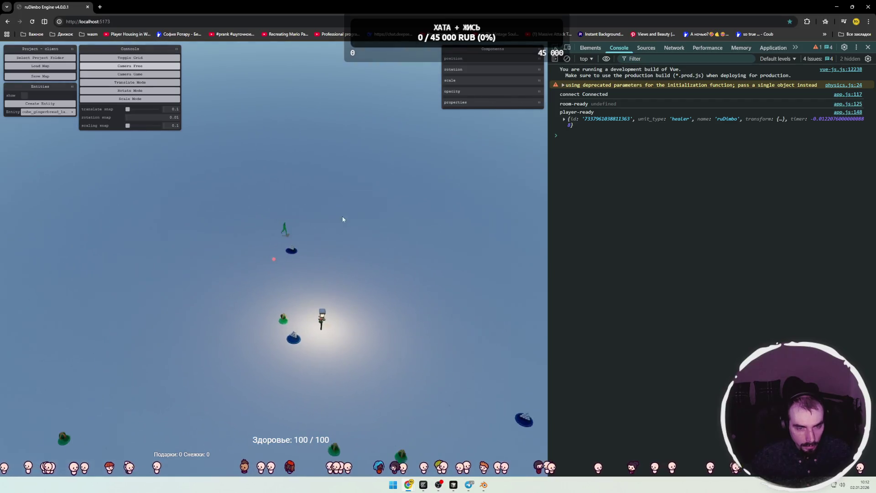
Select the lamp post and orbit the camera around it.
click(318, 300)
scroll(353, 305, up, 5)
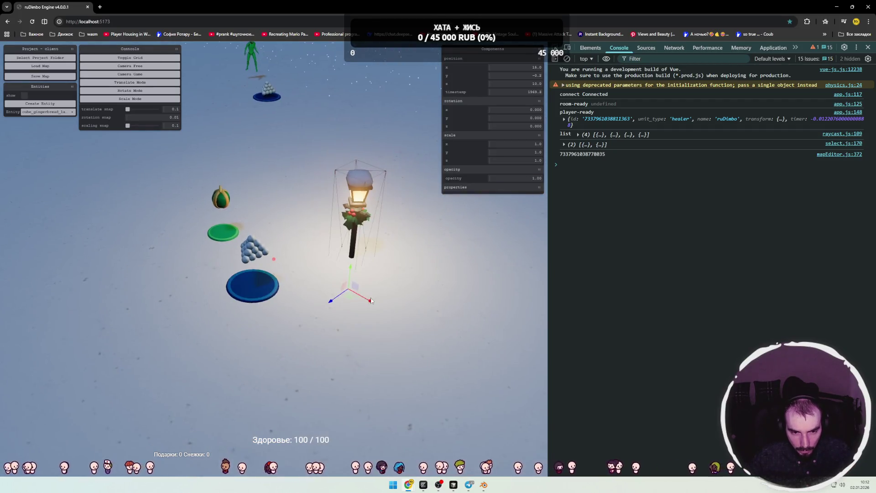
mouse_move(371, 300)
mouse_down()
mouse_move(387, 289)
mouse_move(294, 314)
mouse_move(298, 231)
mouse_up()
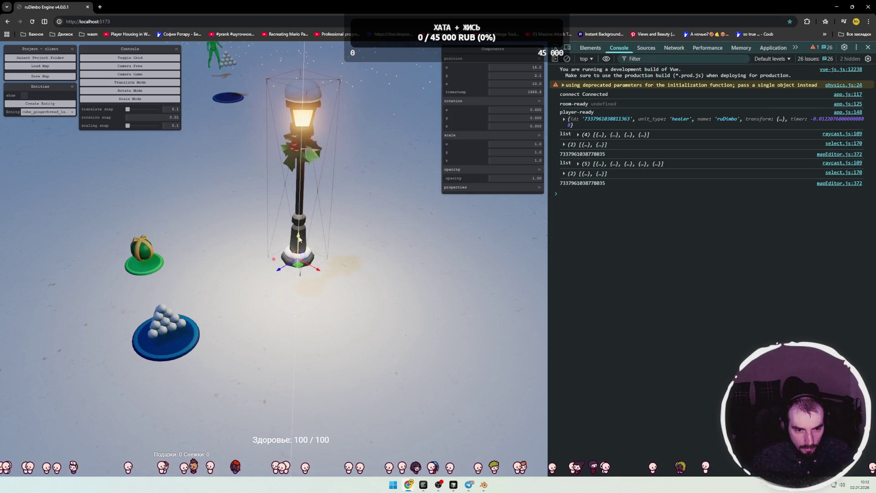
scroll(348, 232, down, 5)
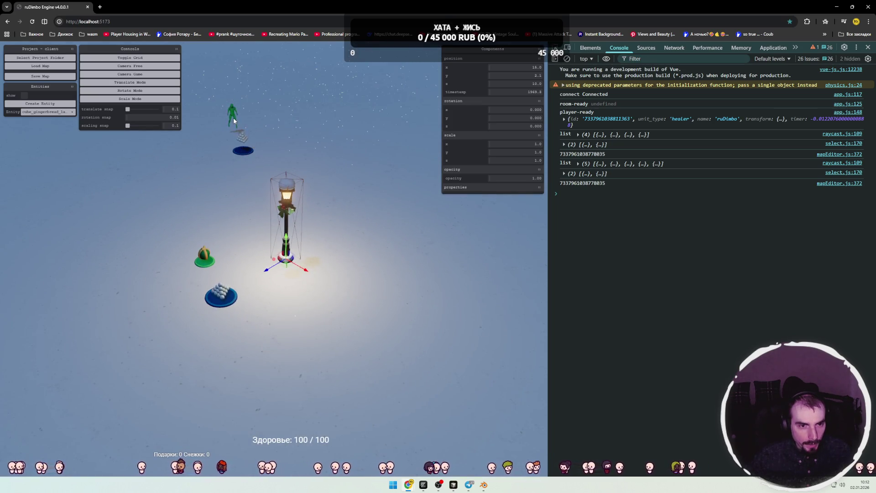
Select the green character, move it beside the lamp post, then return to mapEditor.js line 129.
click(234, 117)
drag(234, 119, 316, 275)
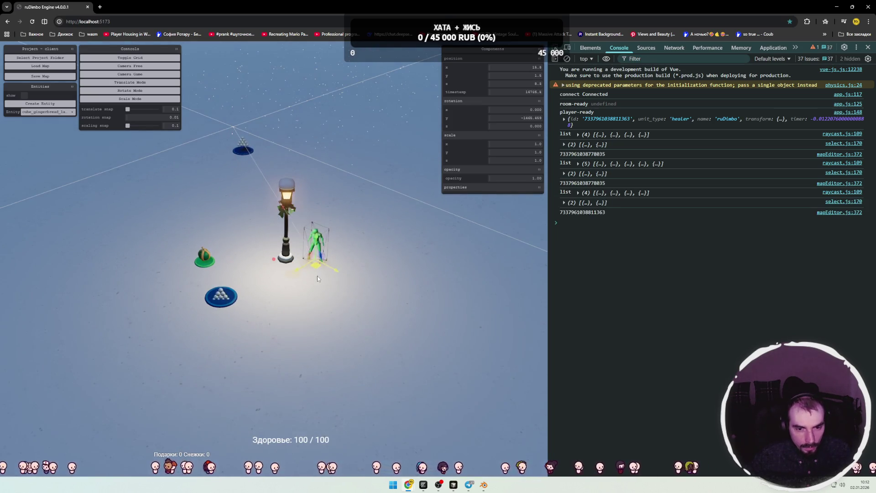
click(374, 253)
scroll(377, 256, up, 5)
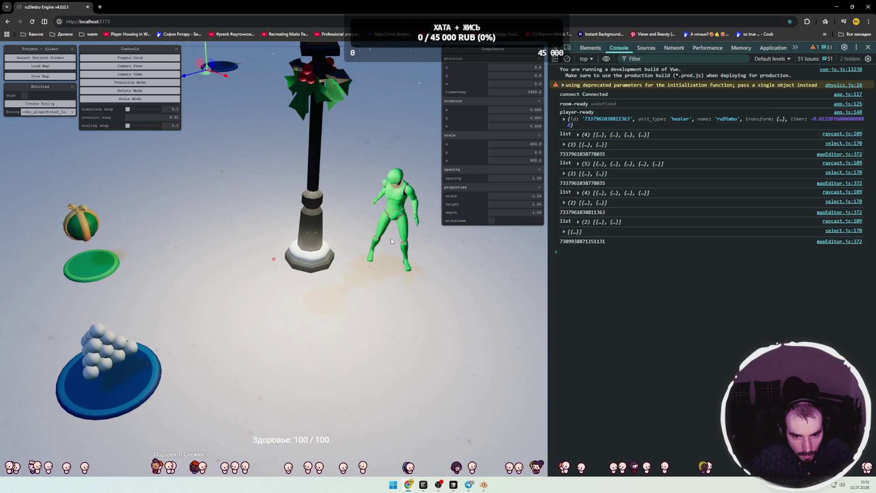
click(391, 243)
scroll(345, 259, down, 5)
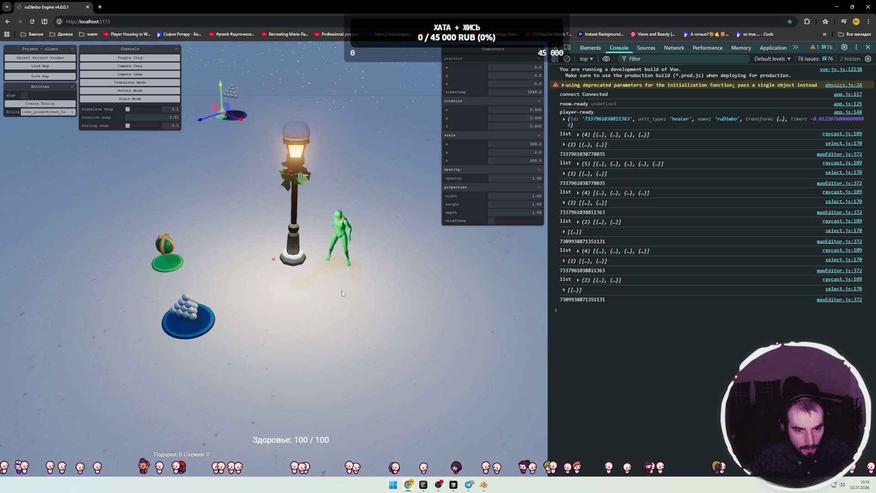
key(alt+Tab)
click(250, 197)
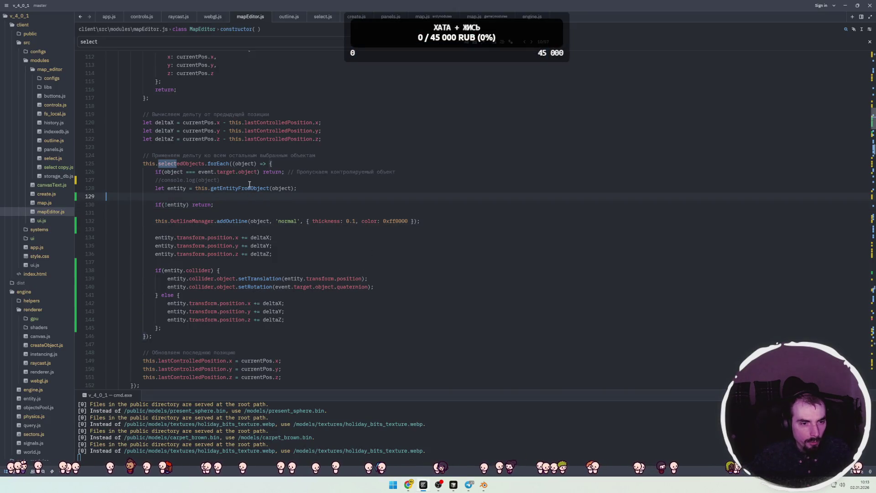
Save mapEditor.js and examine the object and method parameters of addOutline in outline.js.
double_click(259, 222)
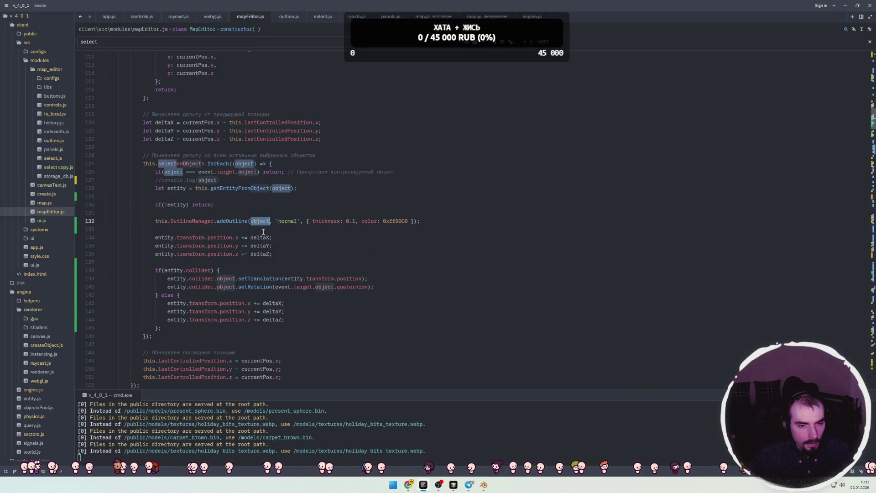
key(ctrl+s)
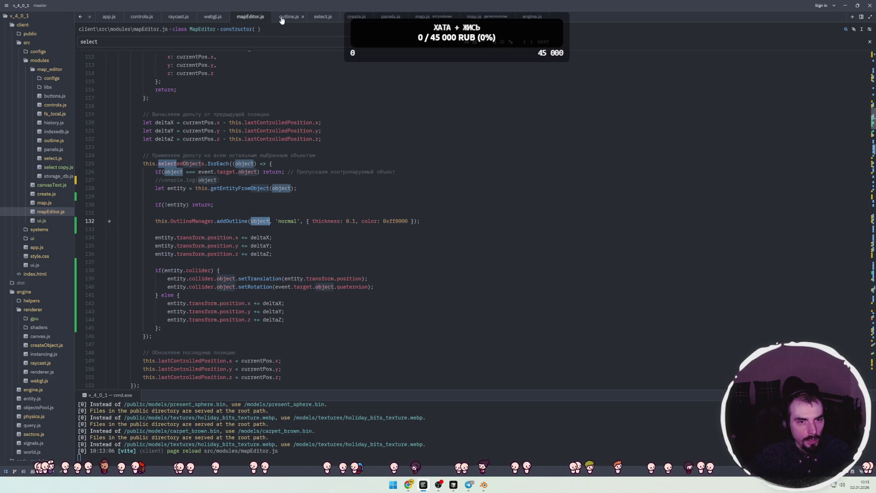
click(281, 20)
scroll(182, 188, up, 10)
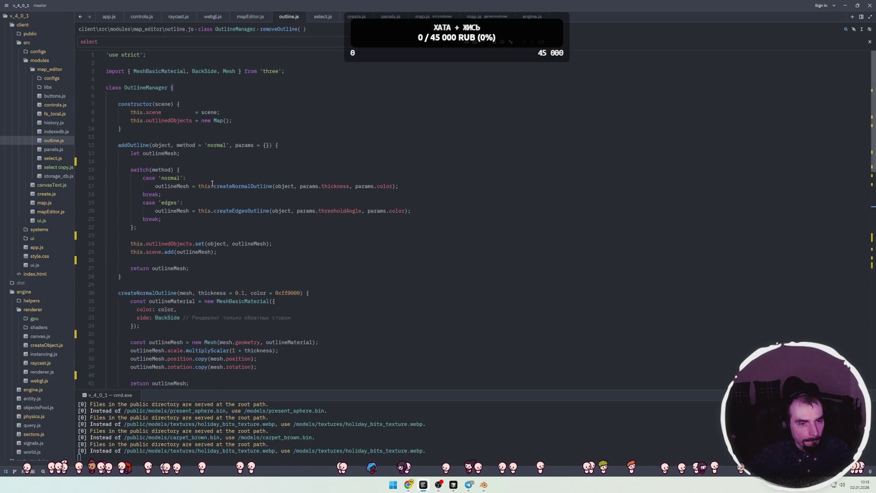
click(226, 159)
click(160, 153)
double_click(161, 145)
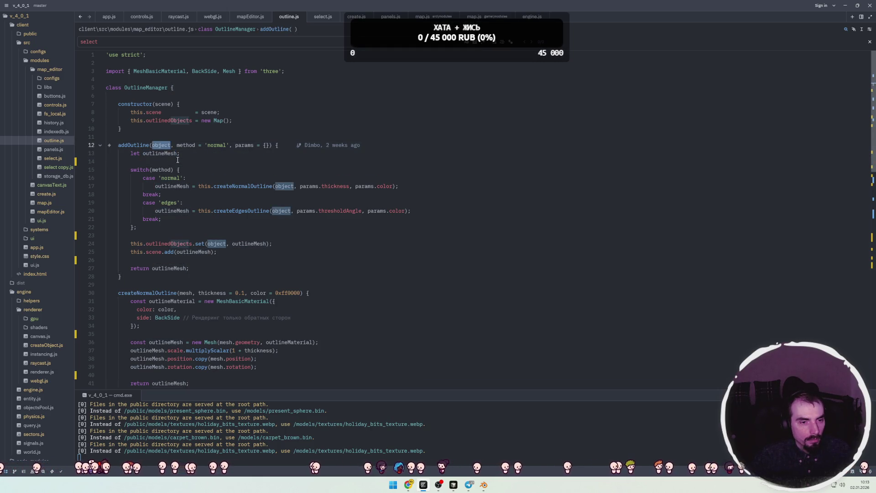
double_click(162, 169)
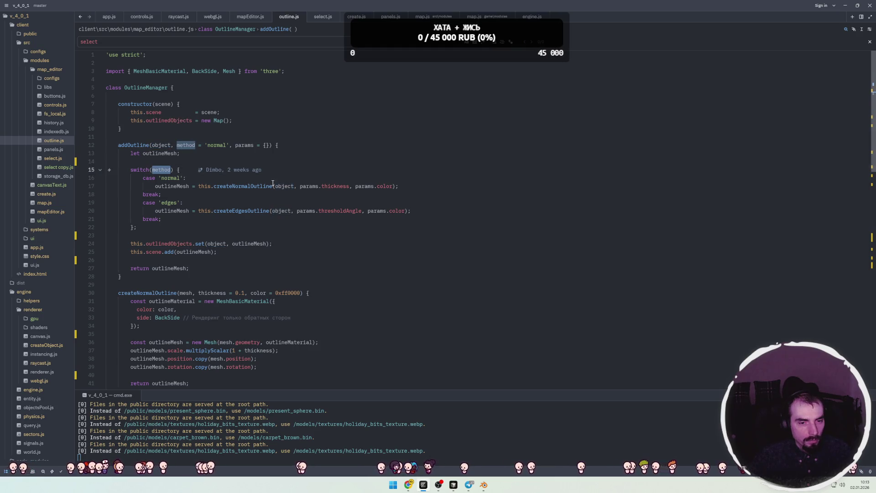
Trace createNormalOutline's outlineMaterial, color and outlineMesh variables.
double_click(234, 186)
scroll(198, 263, down, 4)
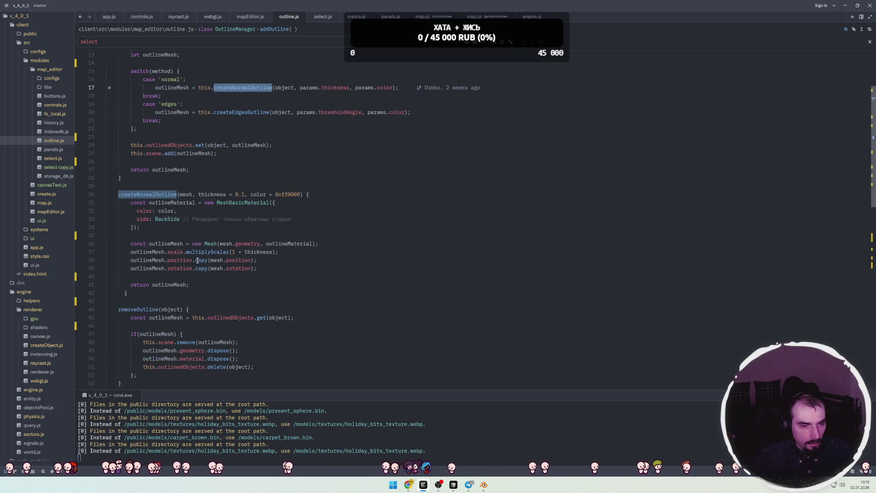
click(317, 196)
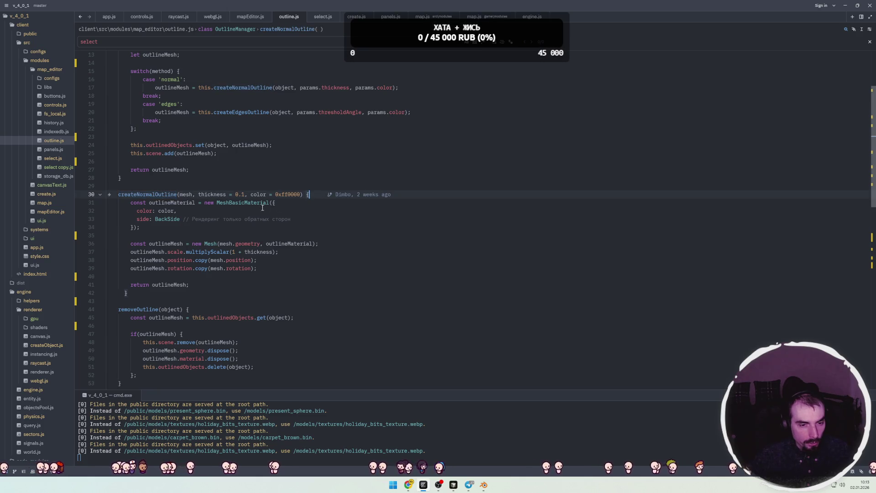
double_click(173, 202)
double_click(166, 211)
click(165, 232)
click(162, 245)
double_click(170, 244)
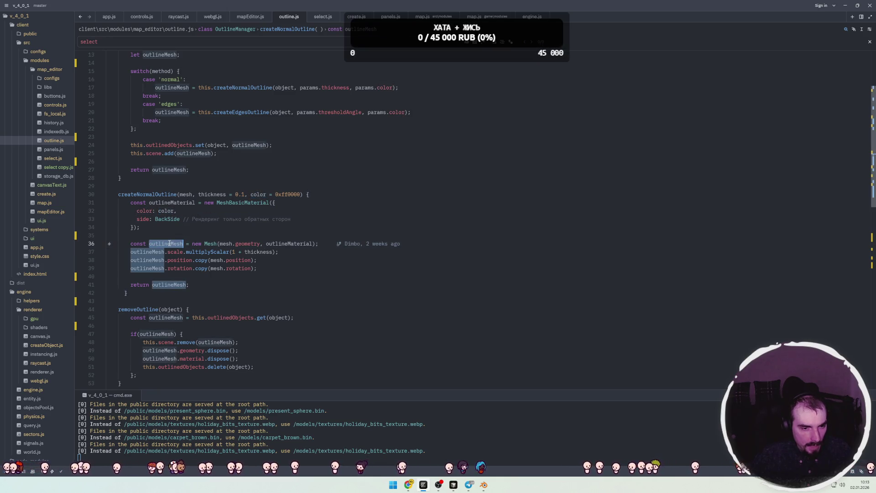
click(249, 244)
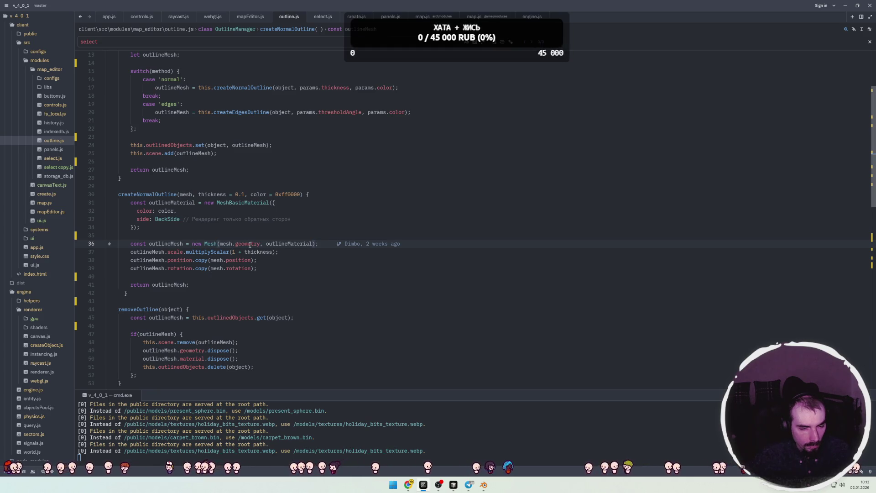
Insert console.log() above the outlineMesh creation, save outline.js and switch to the browser.
key(ctrl+shift+Return)
text(console.)
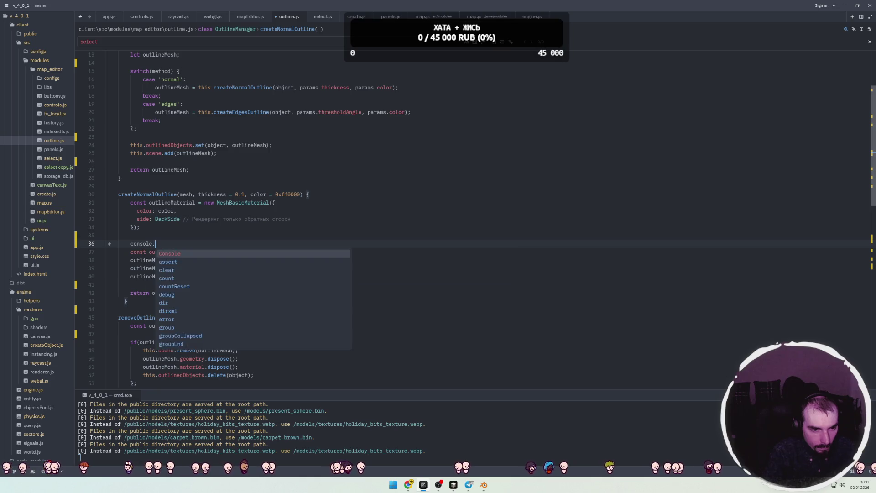
text(log()
click(225, 234)
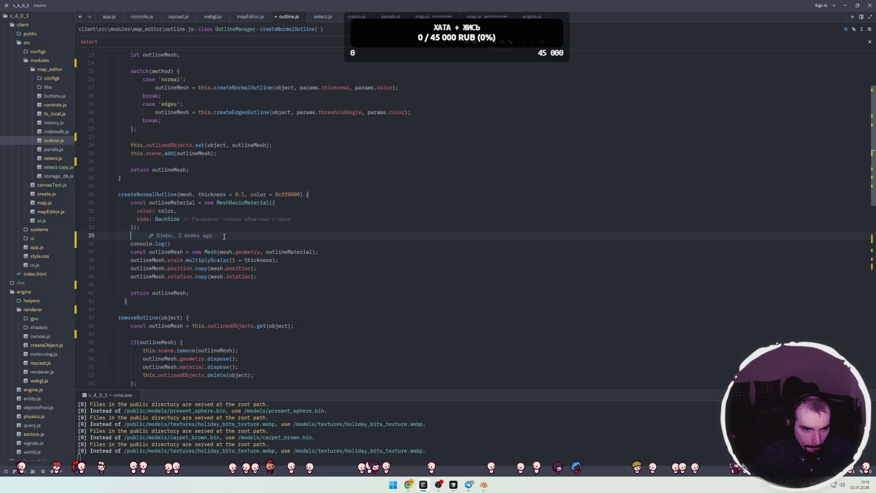
click(151, 221)
click(184, 229)
click(211, 241)
key(ctrl+s)
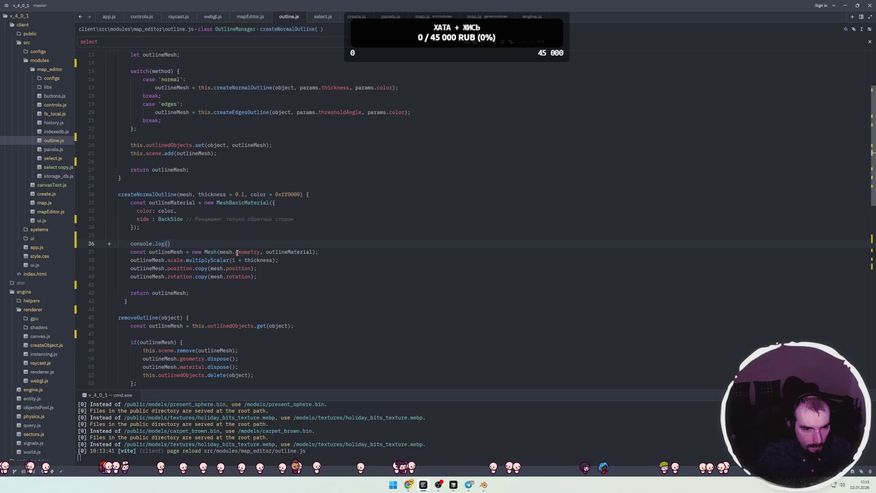
text(mesh)
key(alt+Tab)
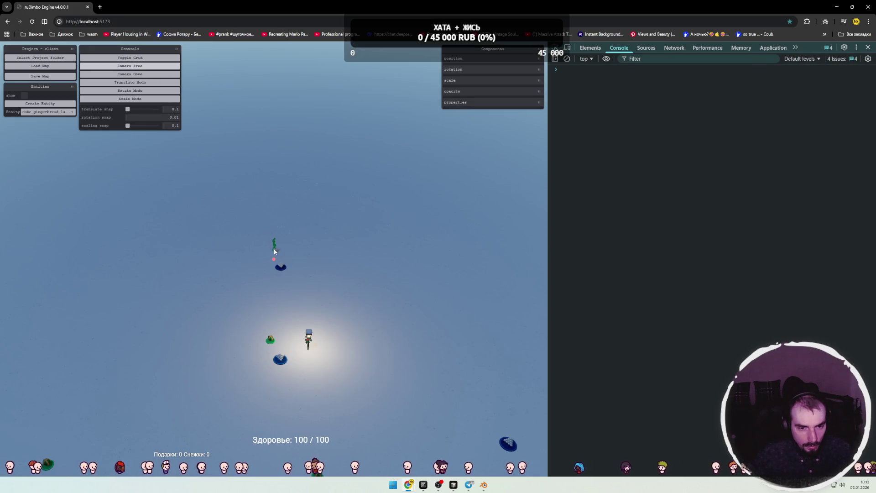
Select the lamp post and drag it toward the scene centre.
click(271, 249)
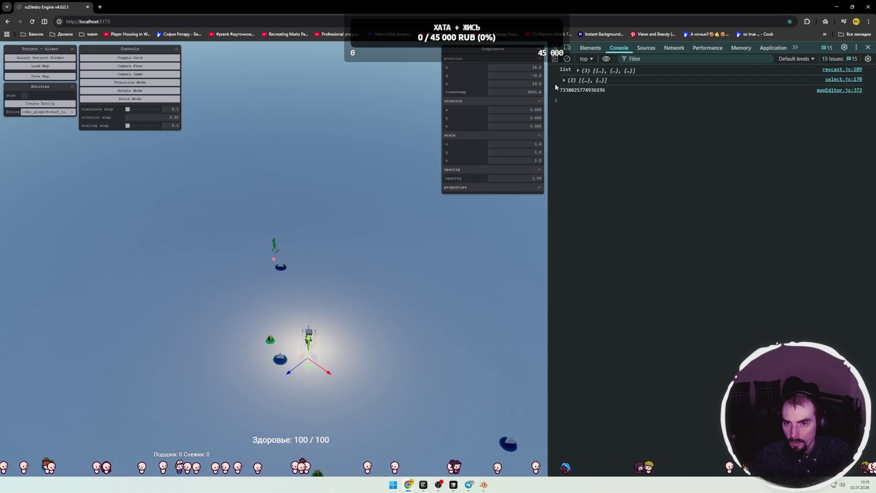
key(alt+Tab)
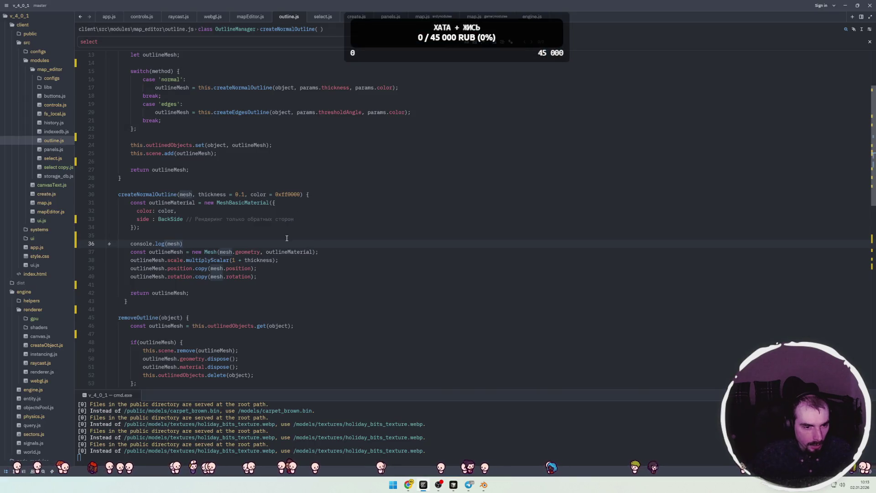
key(alt+Tab)
mouse_move(310, 362)
mouse_down()
mouse_move(334, 315)
mouse_move(303, 321)
mouse_up()
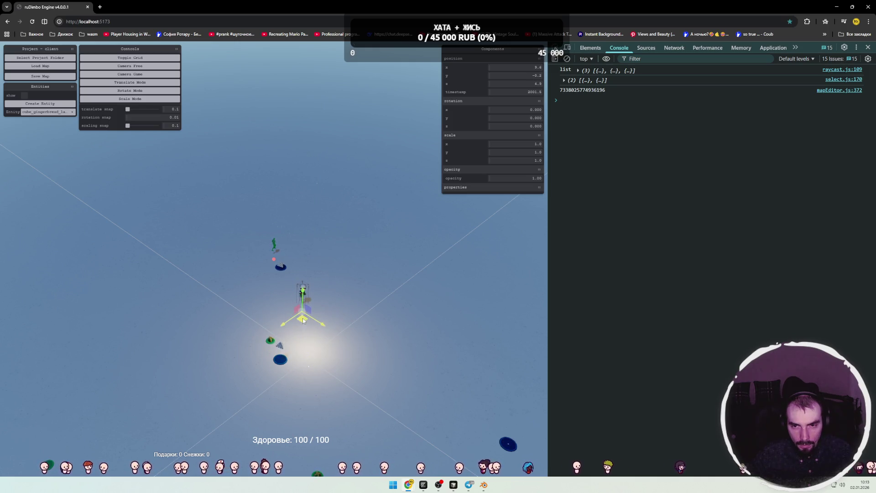
Return to outline.js and look over the console.log(mesh) line in createNormalOutline.
key(alt+Tab)
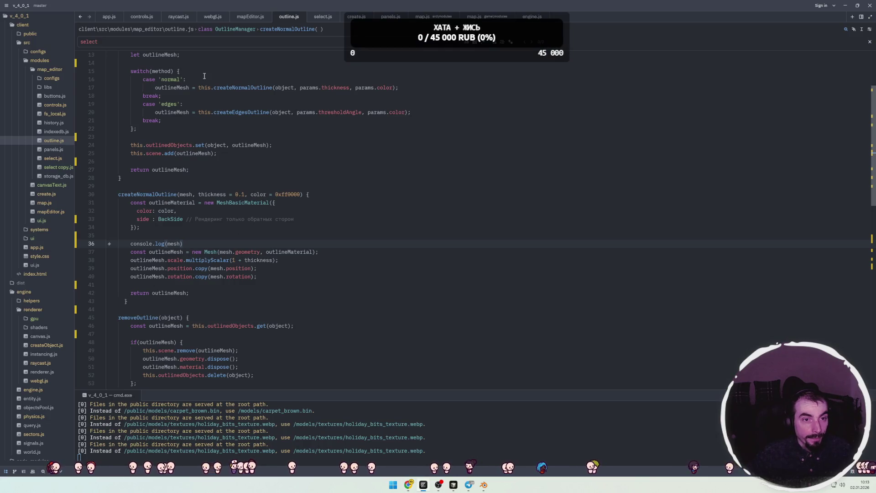
drag(183, 243, 126, 243)
double_click(146, 194)
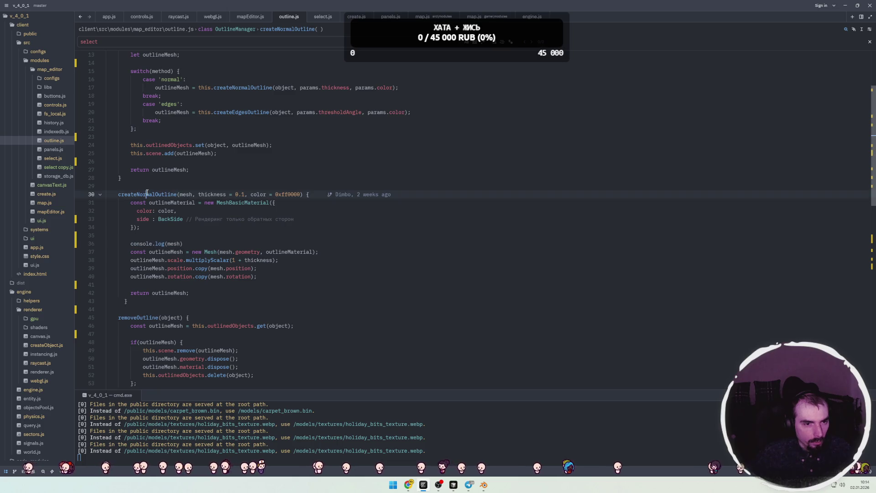
scroll(150, 181, up, 1)
click(250, 18)
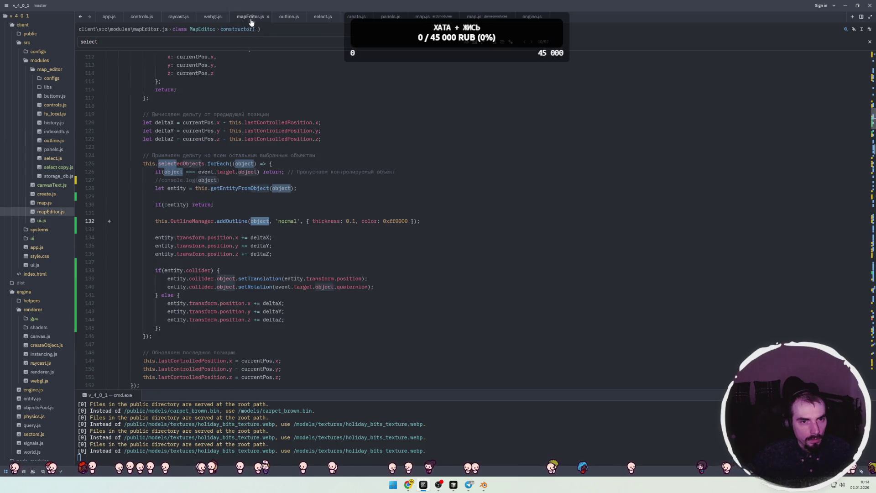
click(300, 207)
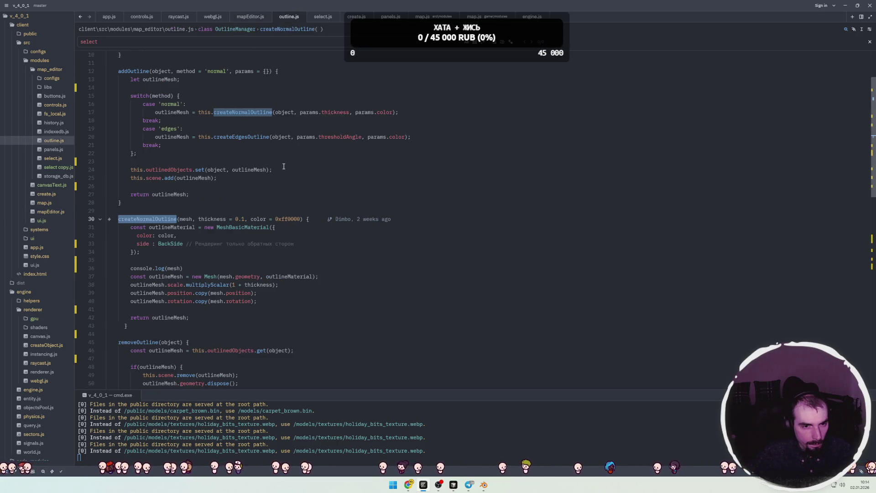
click(250, 16)
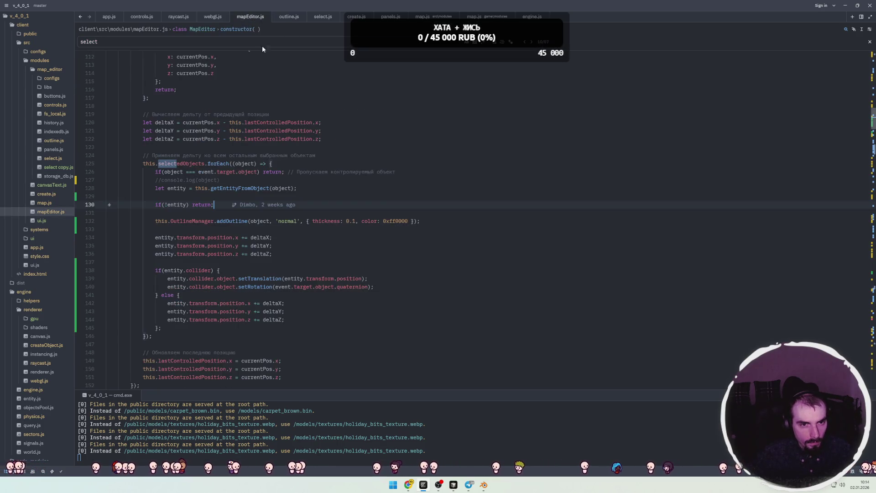
click(284, 18)
click(161, 95)
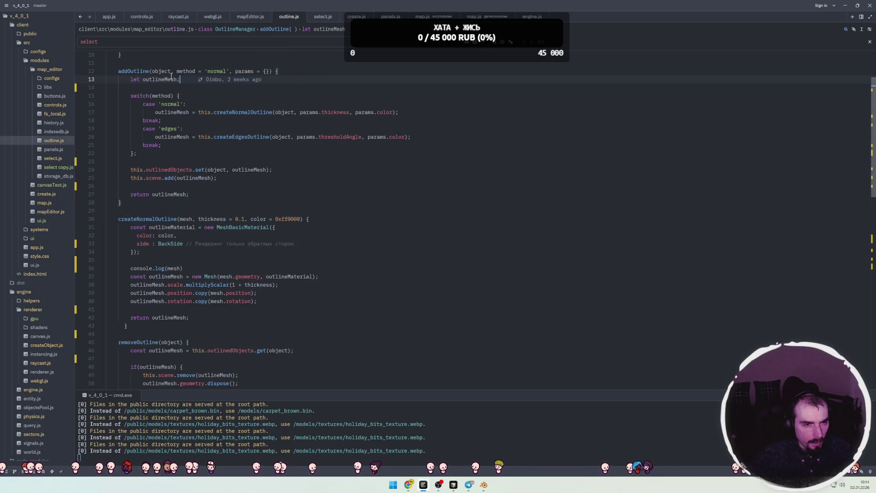
double_click(171, 113)
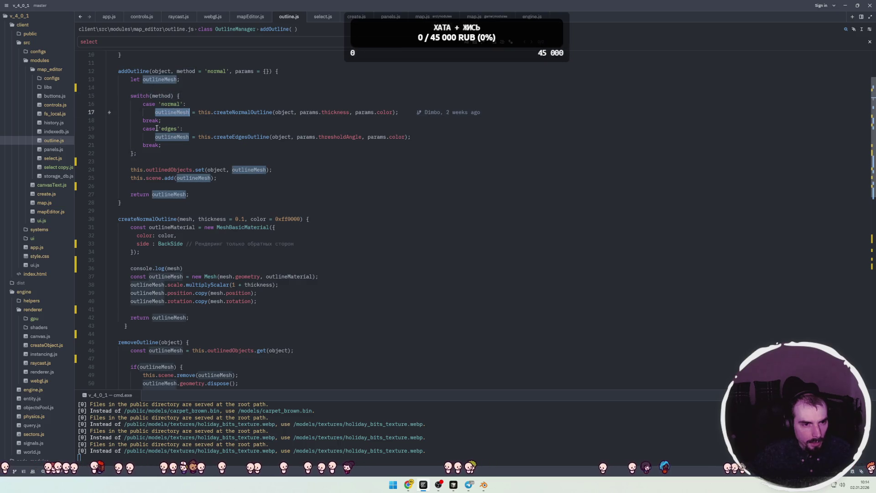
click(260, 170)
click(206, 178)
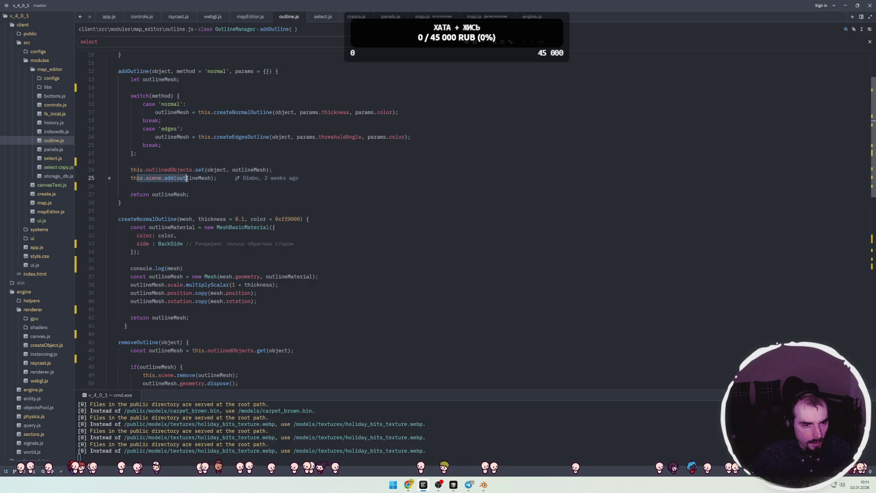
click(195, 186)
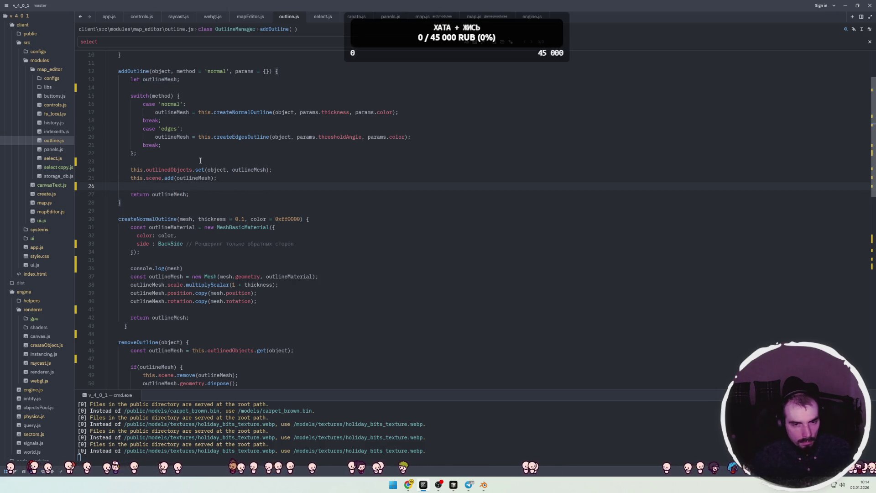
double_click(240, 137)
double_click(242, 112)
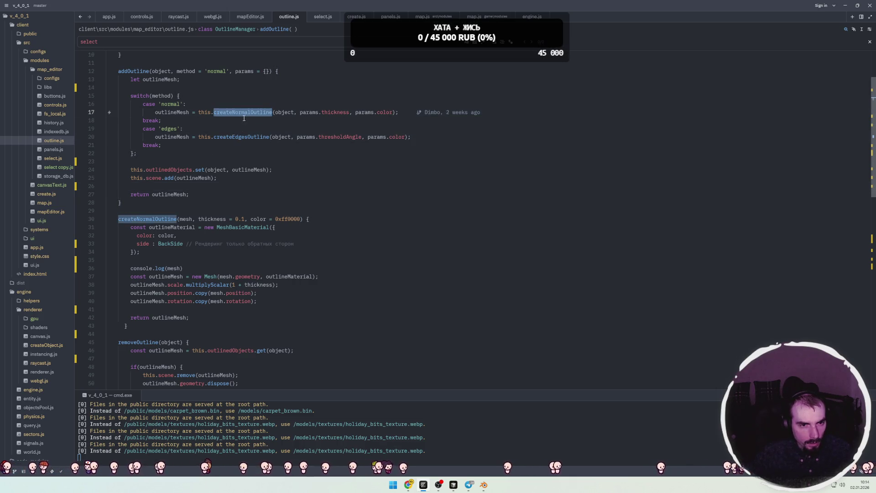
double_click(175, 112)
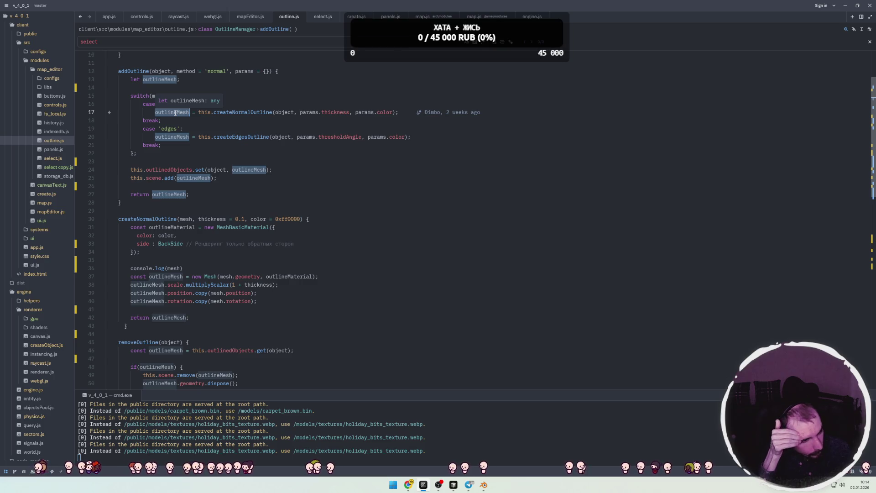
click(262, 152)
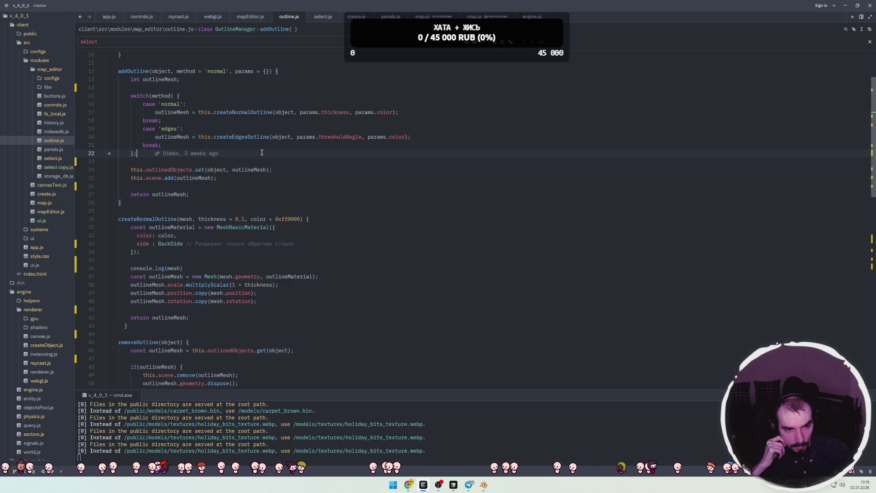
Select the ground plane in the engine and drag it along its z-axis.
key(alt+Tab)
click(316, 290)
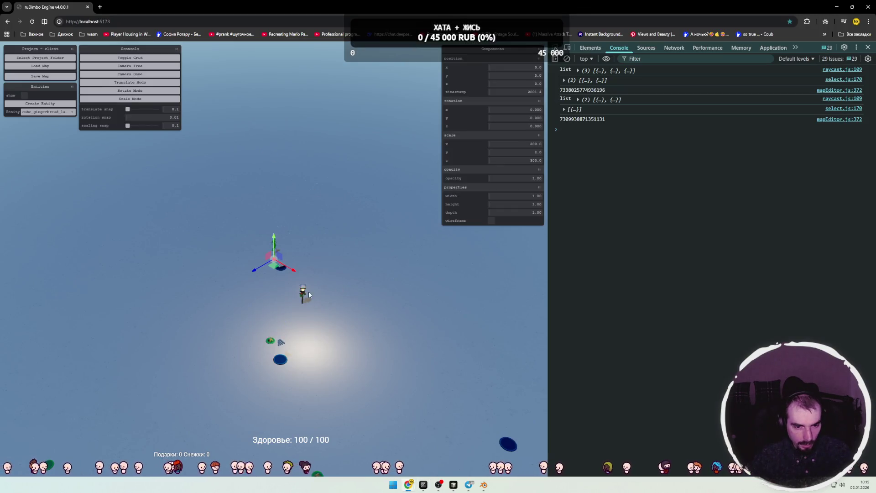
mouse_move(271, 275)
mouse_down()
mouse_move(319, 296)
mouse_move(383, 298)
mouse_up()
click(357, 293)
Reload the map editor, switch to the free top-down camera and drag an entity up and left.
key(F5)
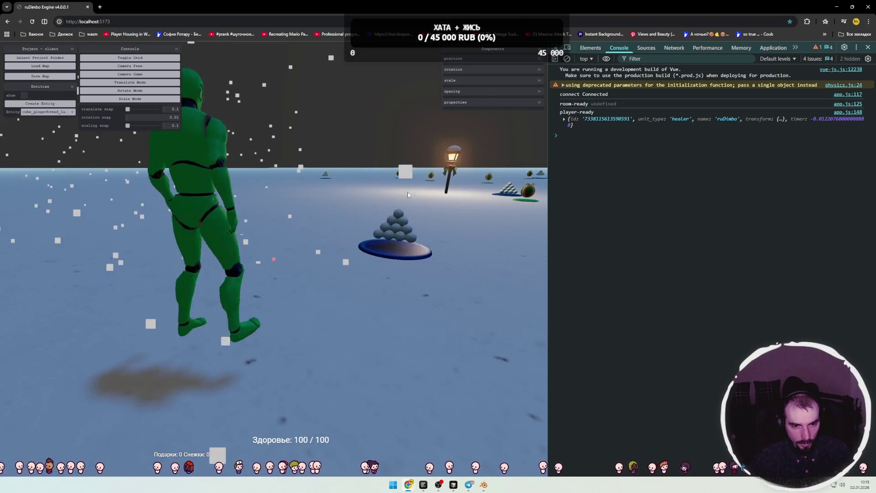
click(220, 302)
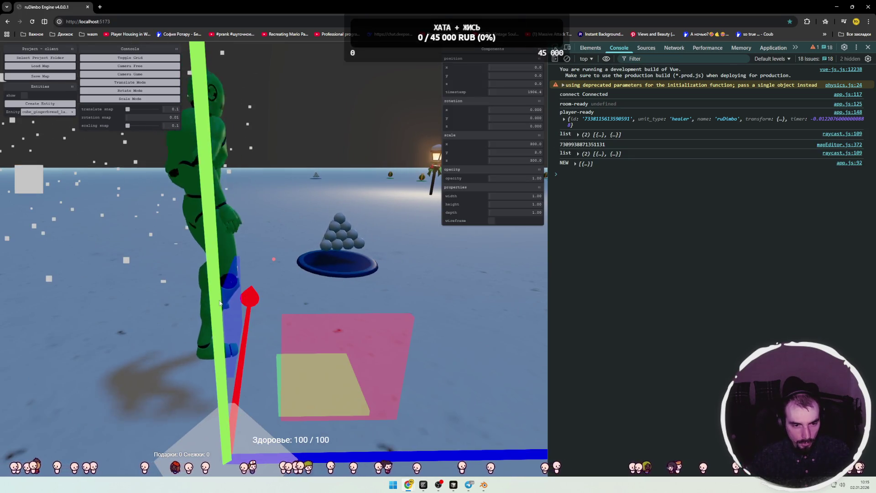
double_click(220, 303)
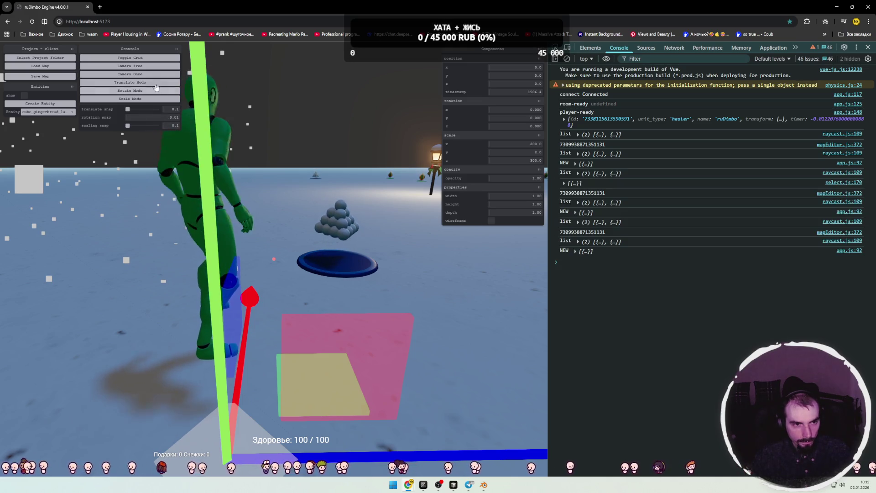
click(155, 65)
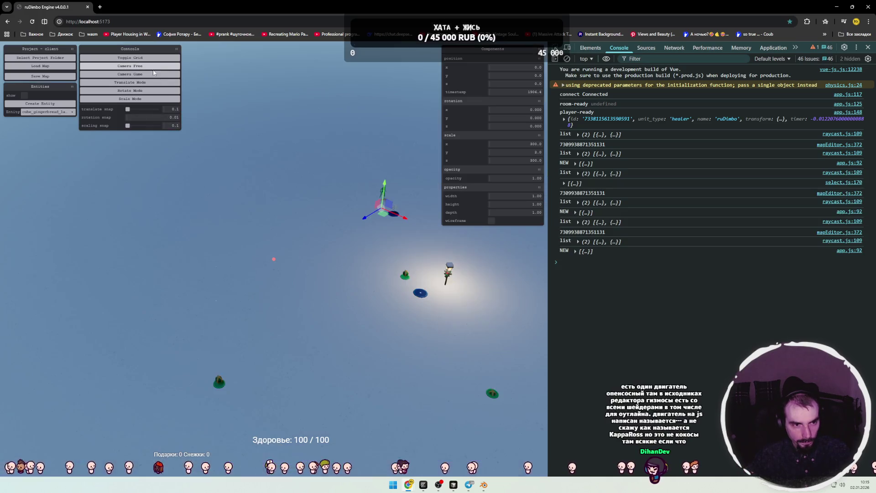
click(452, 282)
drag(451, 282, 381, 265)
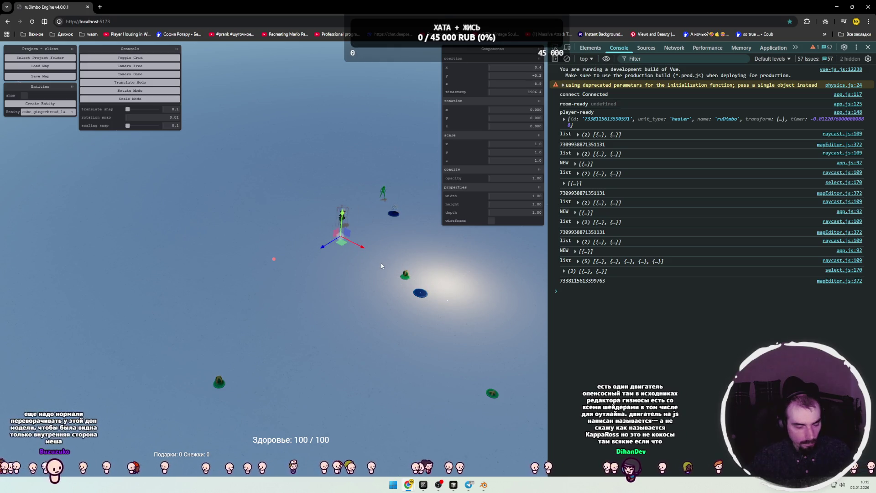
Press Ctrl+V to duplicate the entity, which throws an Uncaught TypeError in create.js.
key(ctrl+v)
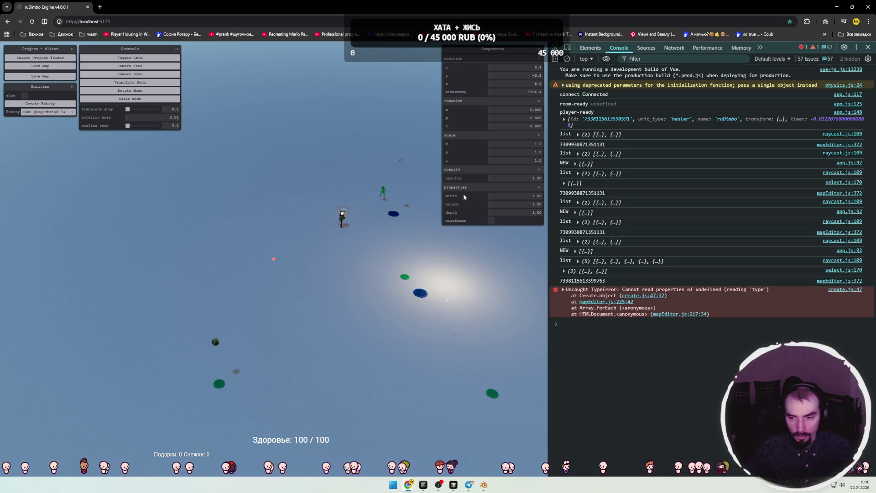
key(alt+Tab)
key(alt+Tab)
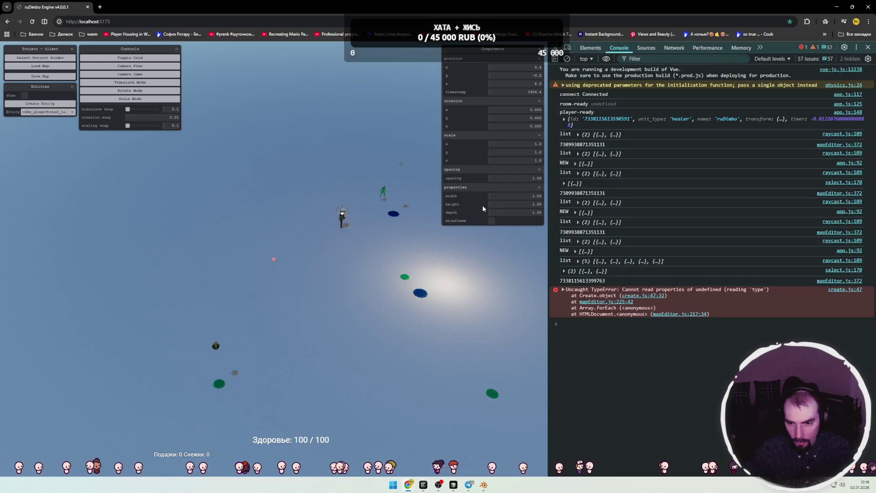
key(alt+Tab)
key(alt+Tab)
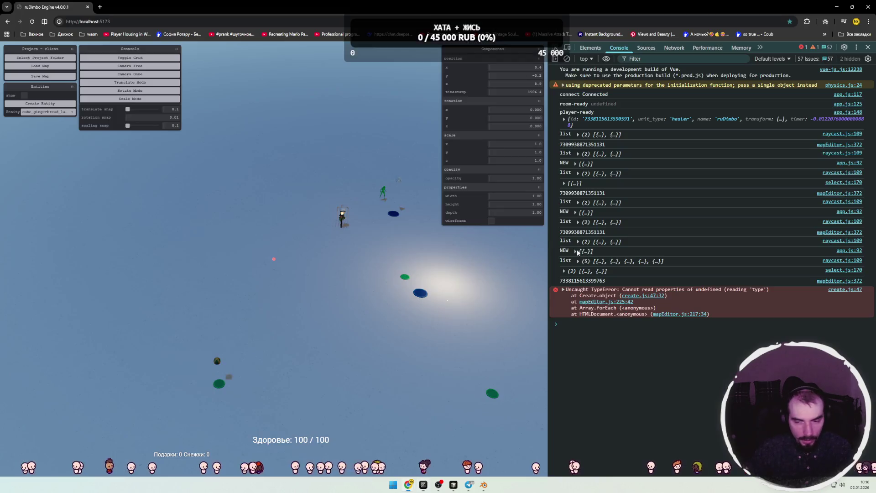
key(alt+Tab)
Copy the console.log(mesh) line from createNormalOutline.
scroll(241, 159, down, 3)
click(225, 162)
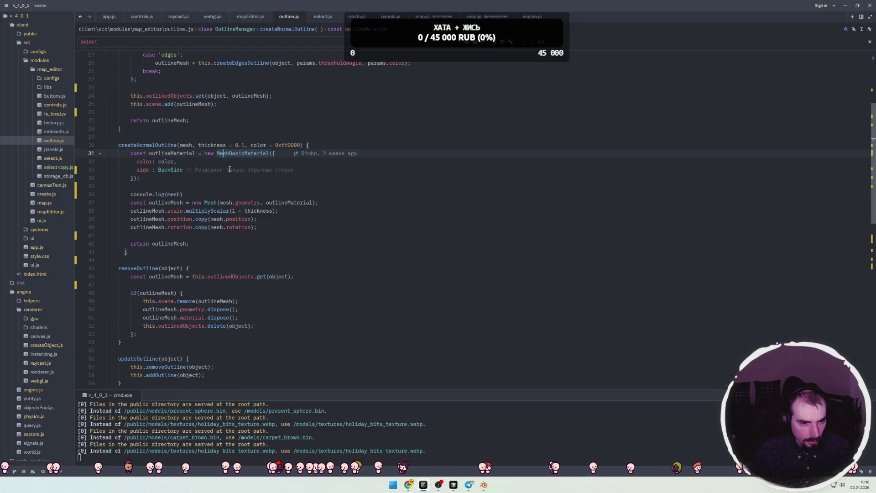
double_click(164, 148)
drag(187, 195, 139, 192)
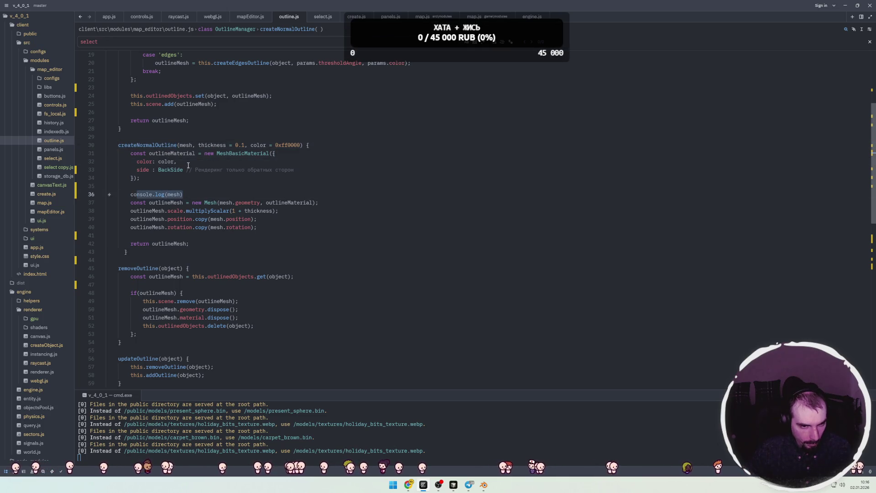
scroll(188, 166, up, 4)
drag(183, 292, 130, 293)
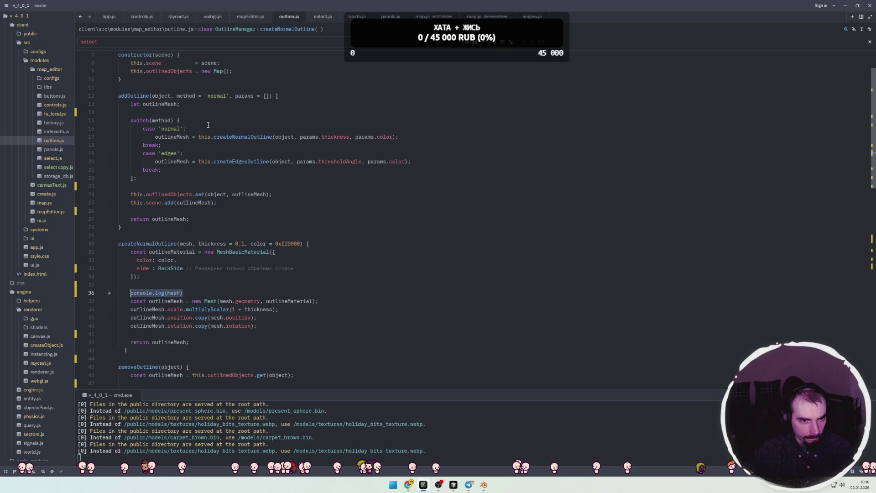
key(ctrl+c)
Paste console.log(mesh) as the first line of addOutline and save outline.js.
scroll(208, 124, up, 2)
click(278, 145)
key(Return)
key(ctrl+v)
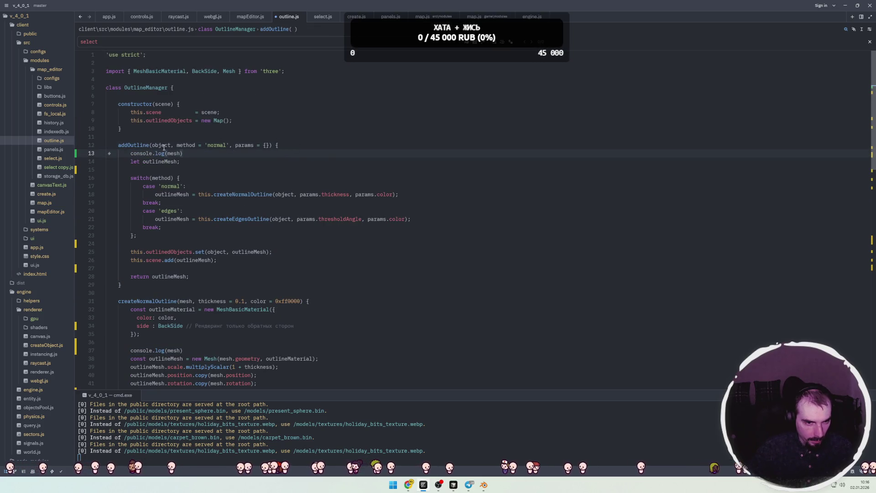
key(ctrl+s)
key(alt+Tab)
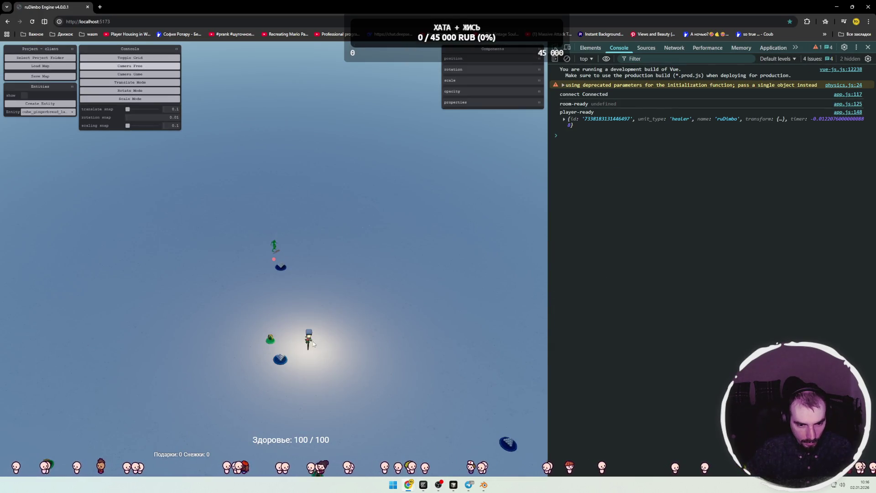
Select the player character, clear the console, and lift the character to y 4.1.
click(313, 343)
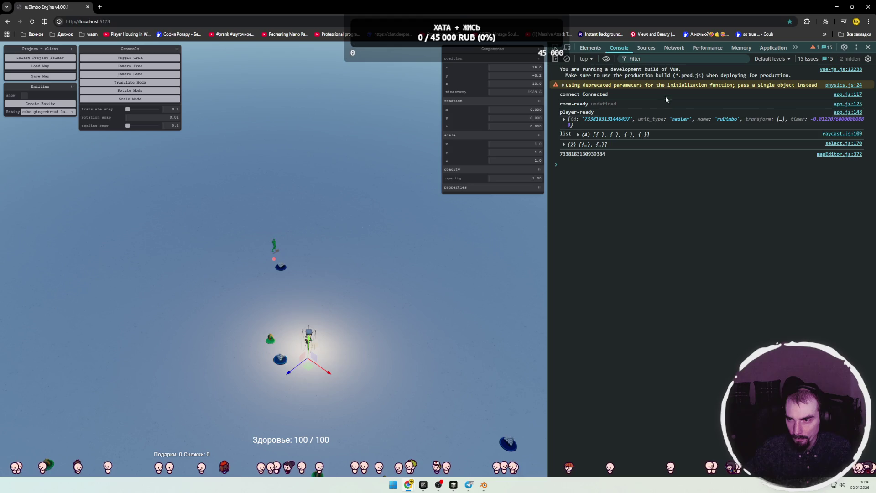
key(ctrl+l)
drag(314, 352, 315, 295)
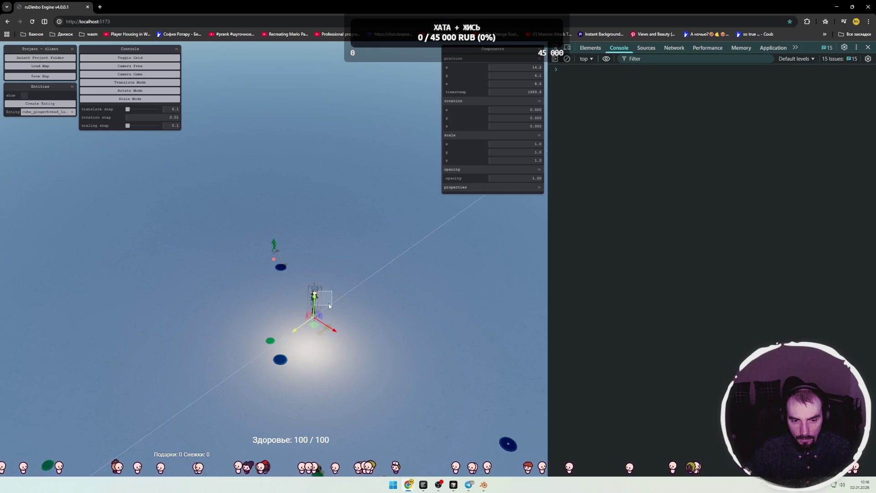
click(315, 295)
click(320, 299)
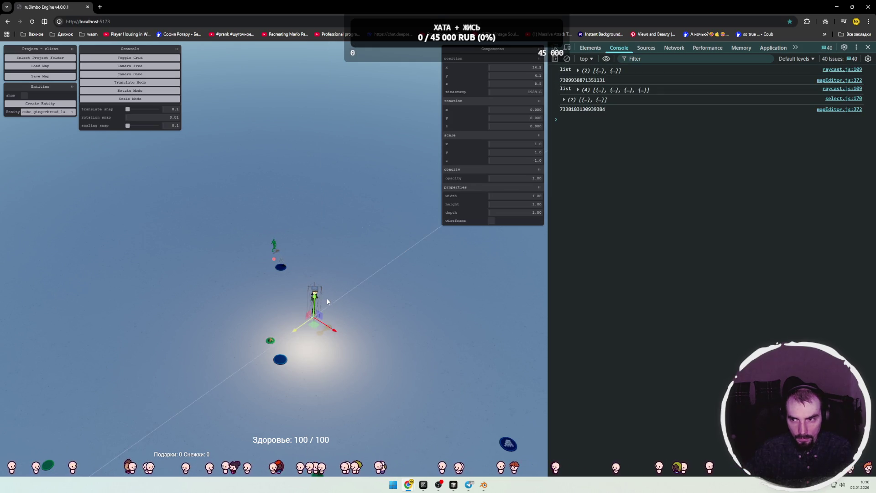
key(alt+Tab)
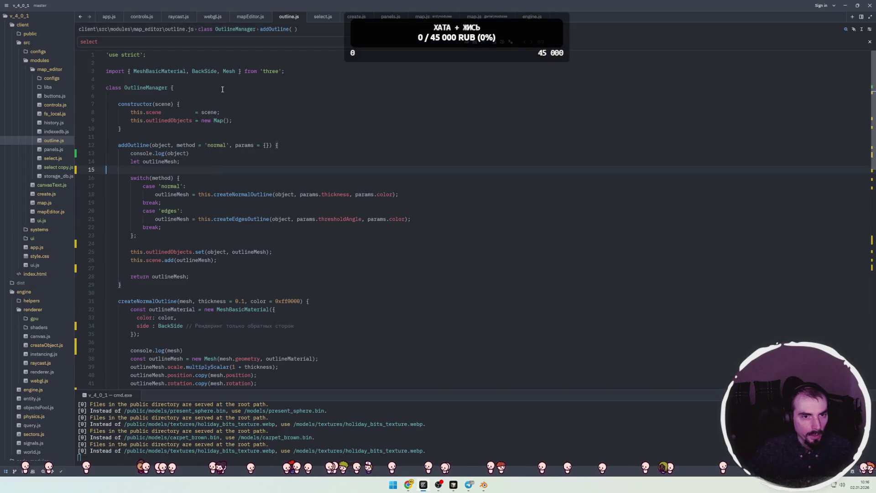
Review the addOutline call and selectedObjects loops on lines 125–163 of mapEditor.js.
click(255, 16)
click(181, 221)
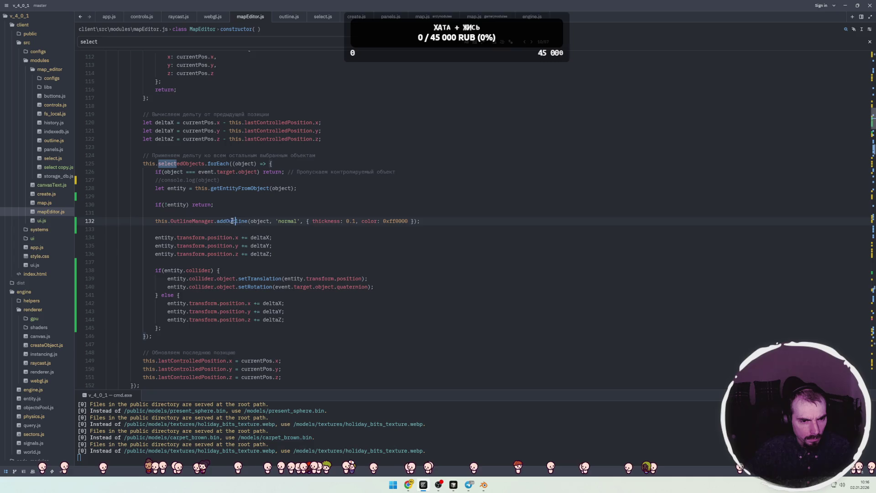
click(167, 163)
click(229, 200)
scroll(229, 196, down, 2)
click(263, 197)
scroll(263, 204, down, 5)
key(F3)
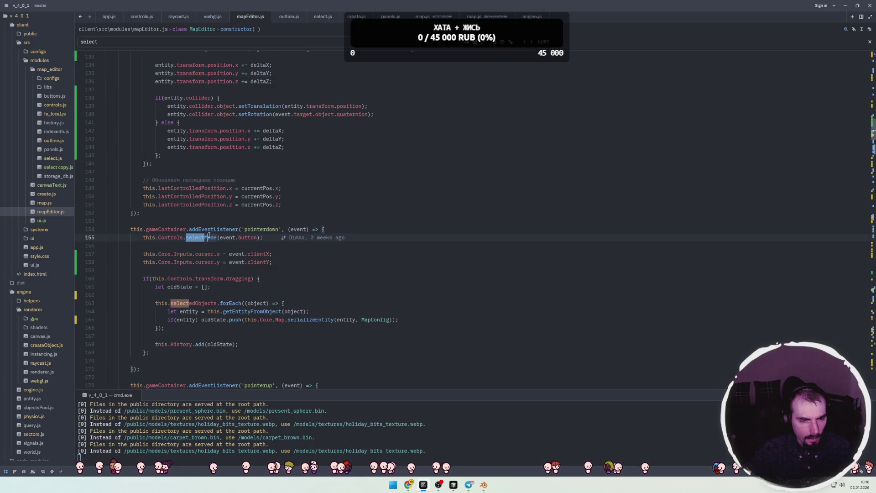
key(Escape)
scroll(300, 270, down, 2)
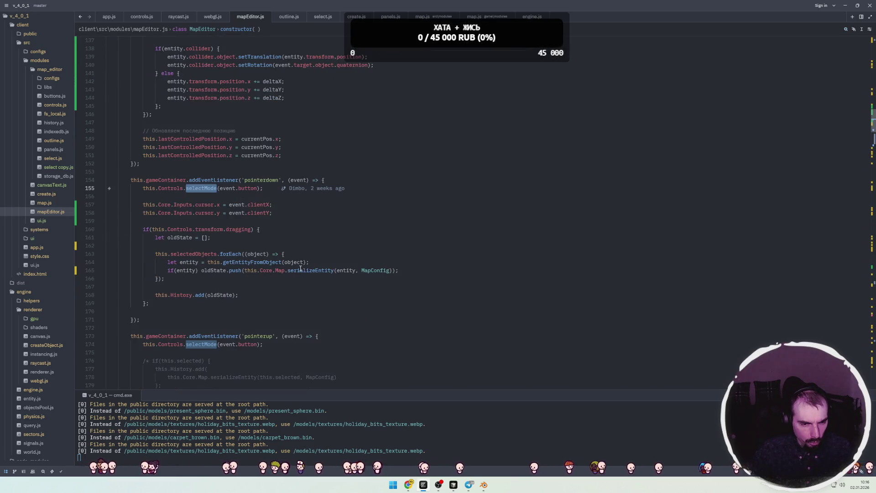
click(199, 271)
click(196, 254)
click(256, 254)
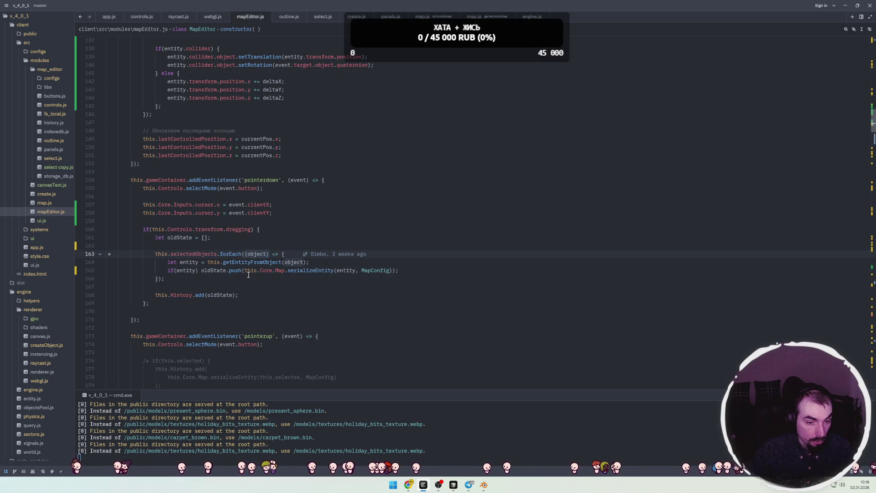
Look through the commented-out selectMode block and the keydown listener at line 211.
scroll(249, 277, down, 2)
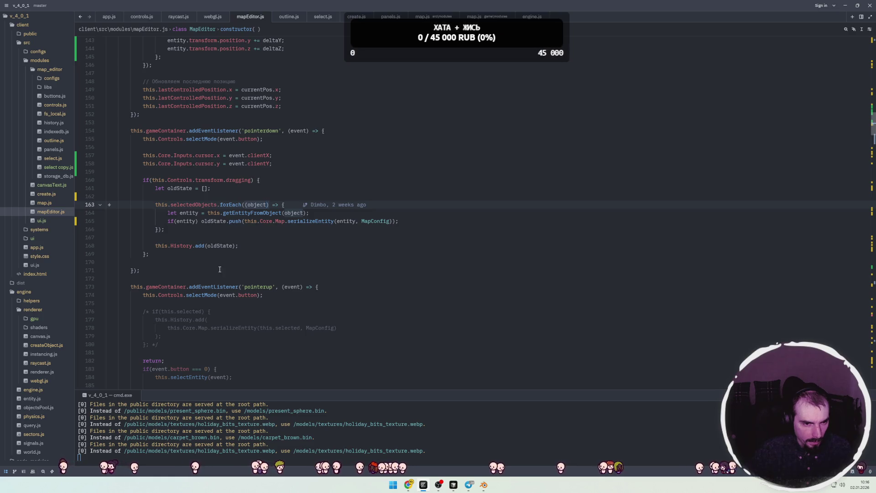
scroll(220, 269, down, 6)
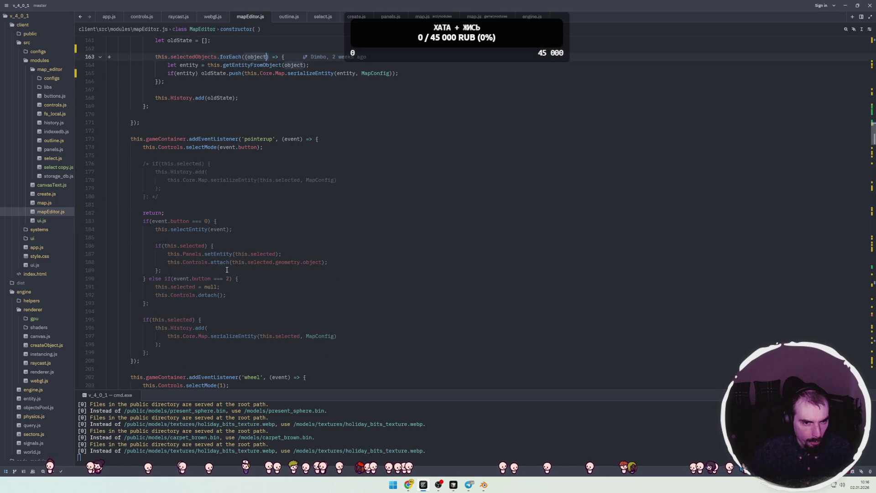
click(164, 197)
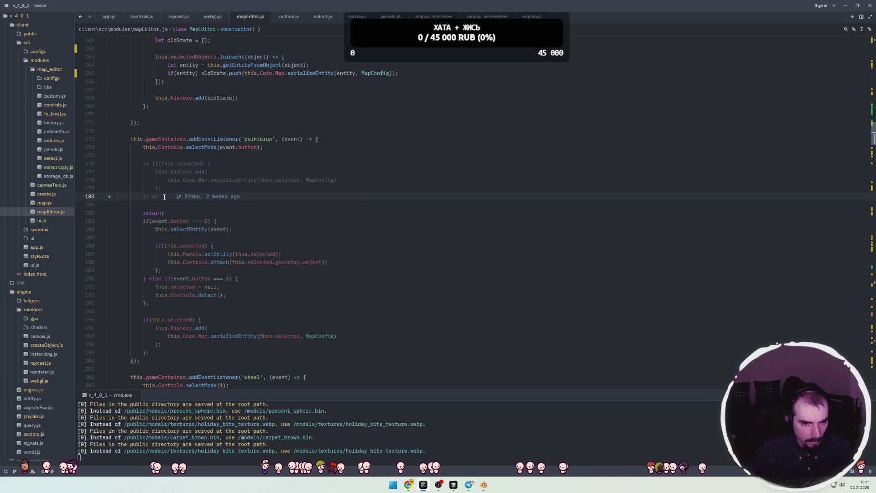
click(179, 180)
scroll(192, 183, up, 1)
click(215, 186)
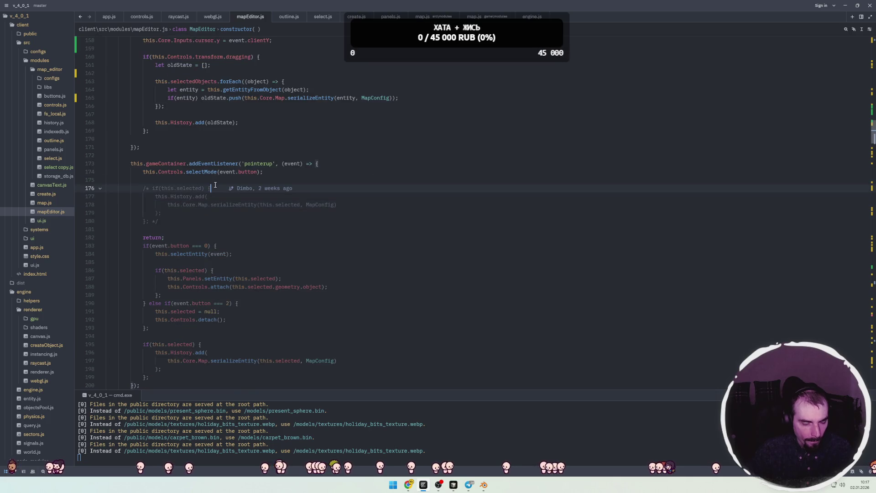
double_click(201, 172)
click(206, 180)
scroll(212, 187, up, 2)
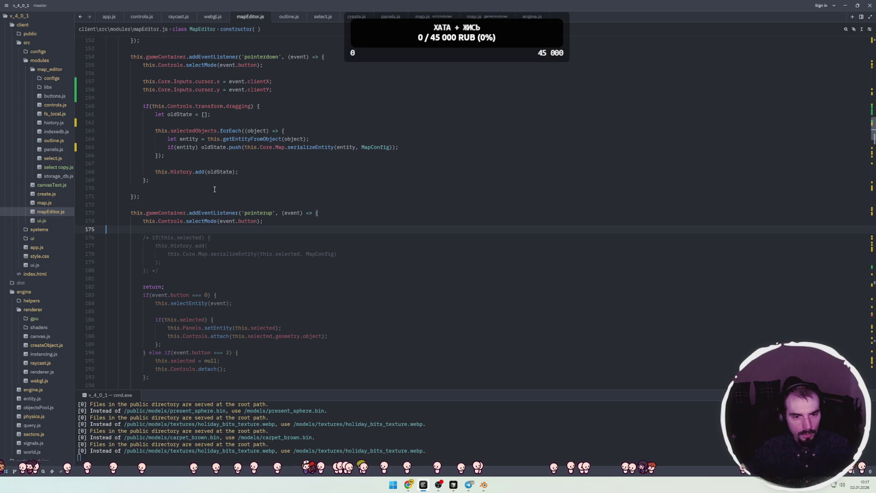
scroll(217, 191, down, 12)
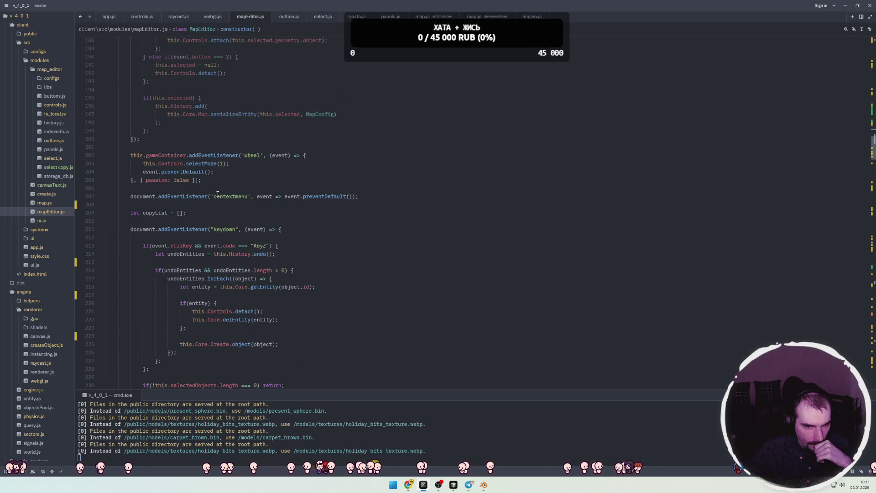
scroll(218, 194, down, 3)
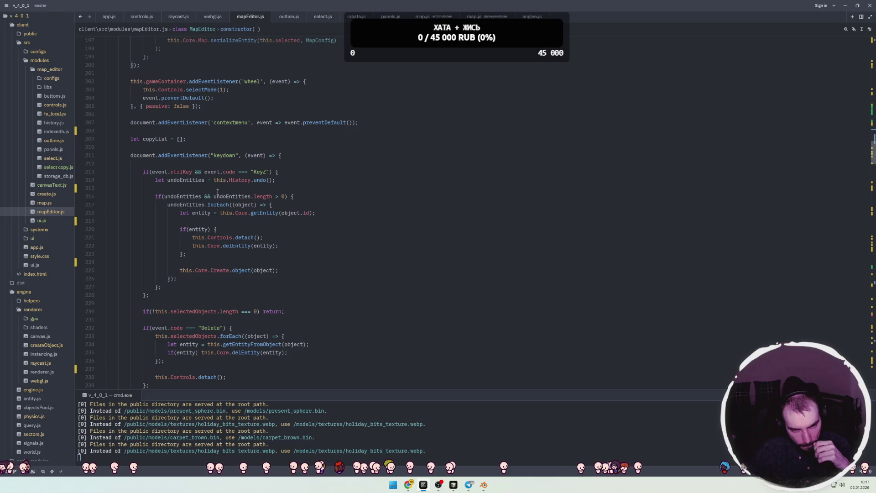
click(100, 156)
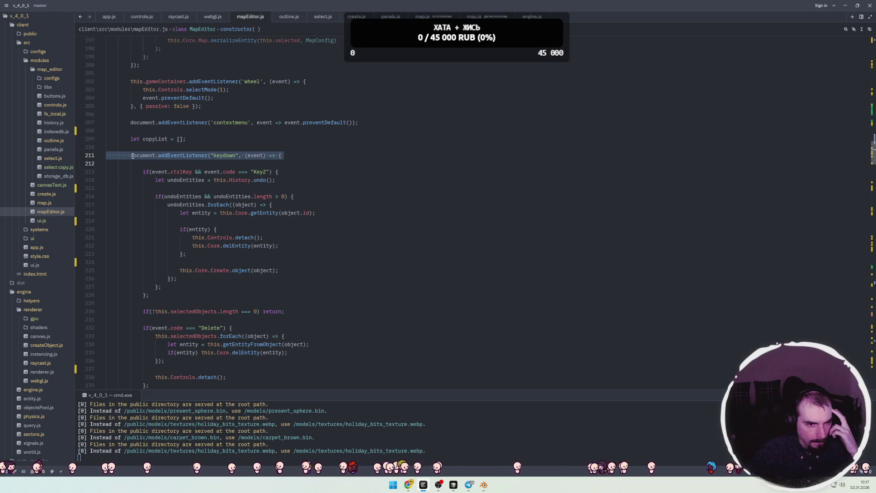
scroll(151, 167, down, 5)
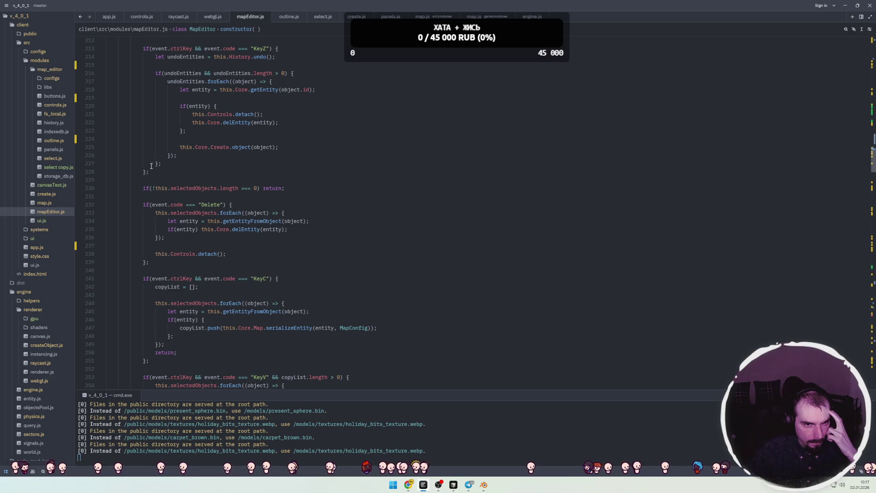
scroll(151, 166, down, 9)
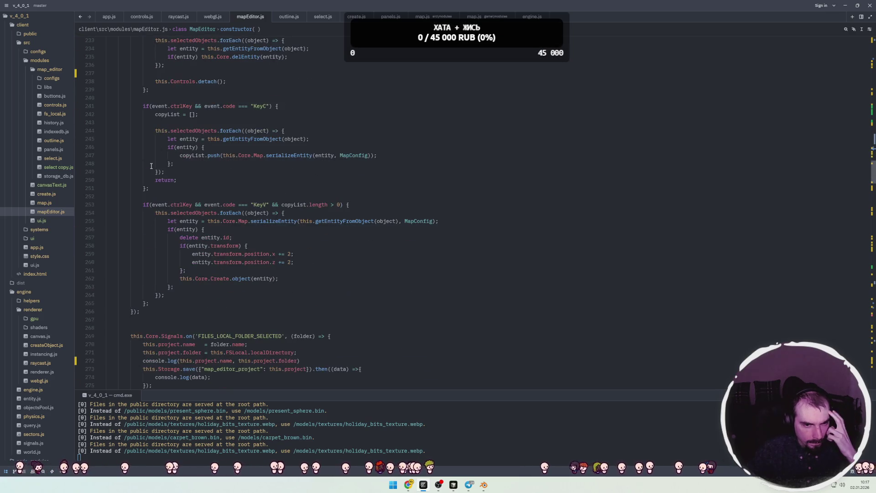
scroll(151, 166, down, 3)
scroll(151, 166, down, 6)
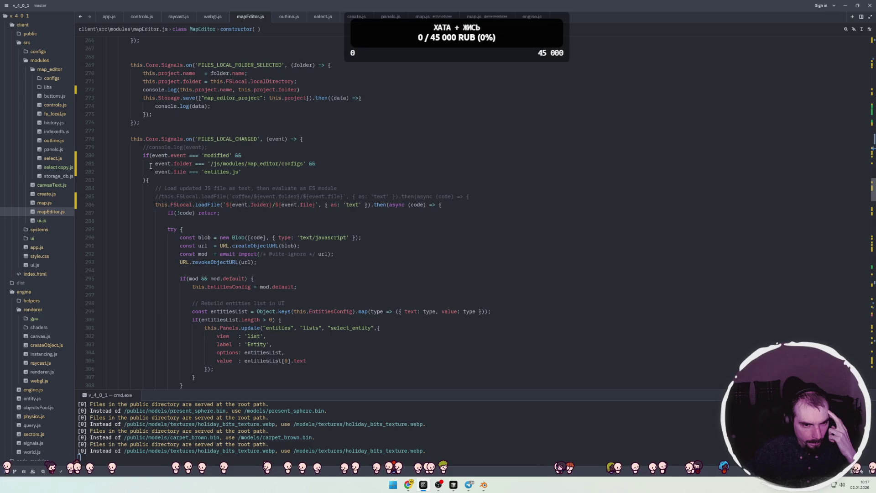
Fold the FILES_LOCAL_CHANGED block at line 278 and return to the me-controls-transform handler.
click(99, 140)
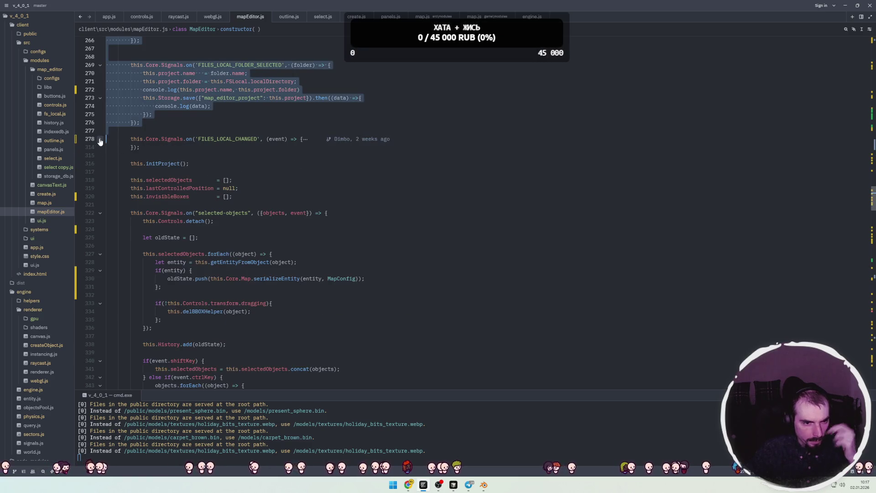
scroll(179, 153, down, 3)
click(215, 148)
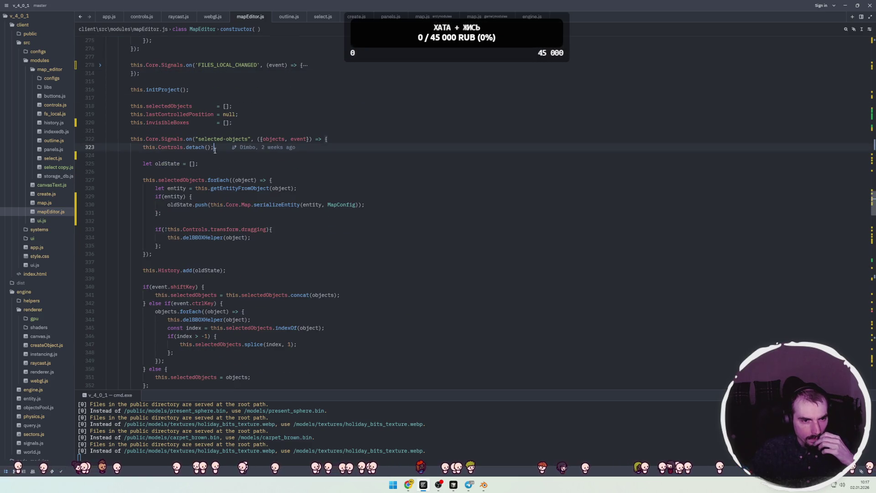
click(232, 139)
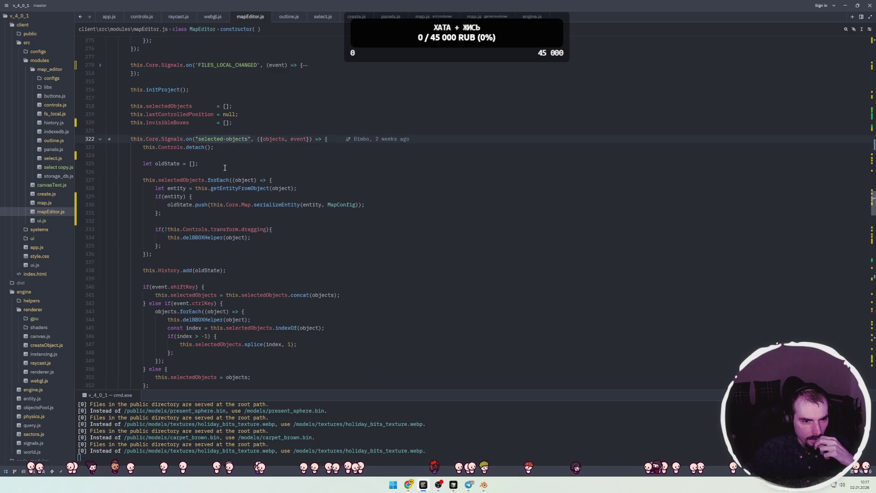
scroll(225, 167, up, 20)
scroll(224, 168, up, 20)
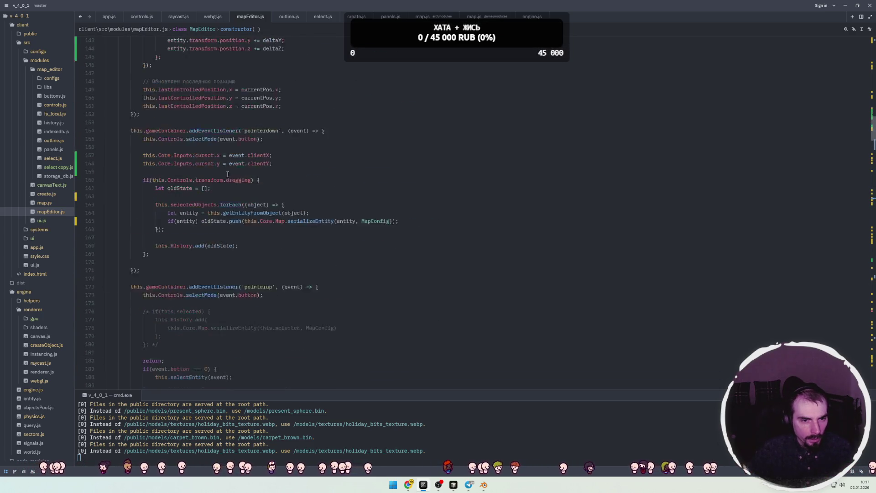
scroll(215, 173, up, 9)
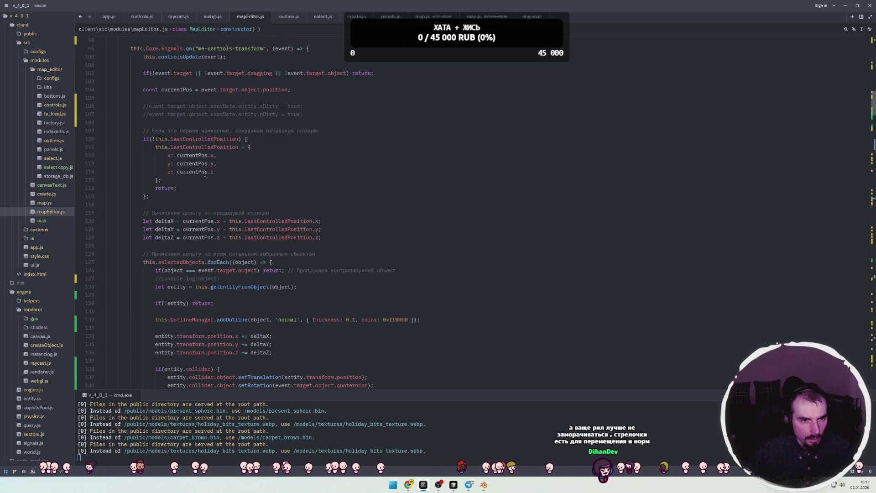
Review the controls-transform signal name and locate createNormalOutline's rotation copy line.
drag(205, 171, 253, 171)
scroll(232, 173, up, 10)
scroll(208, 174, up, 3)
scroll(208, 176, down, 17)
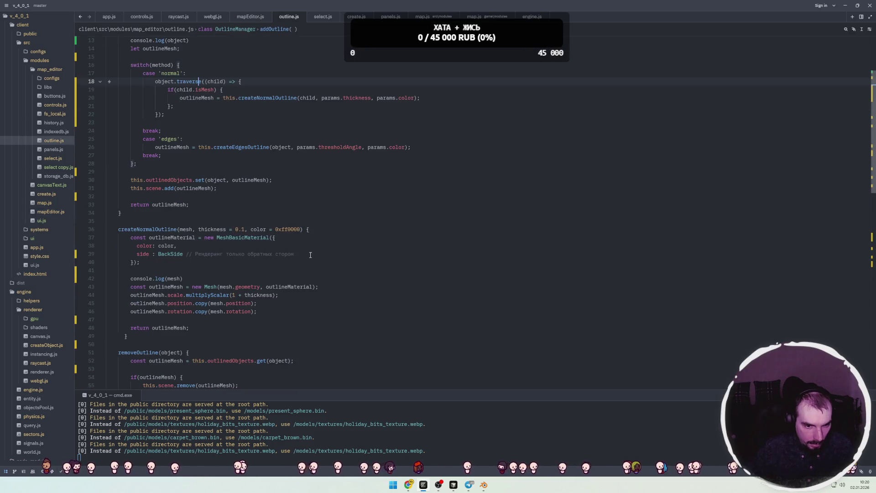
scroll(209, 247, down, 1)
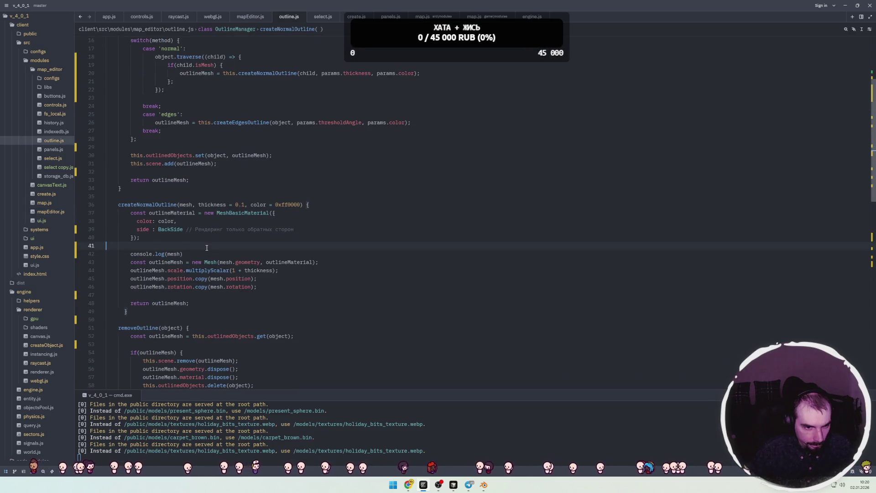
scroll(203, 247, down, 1)
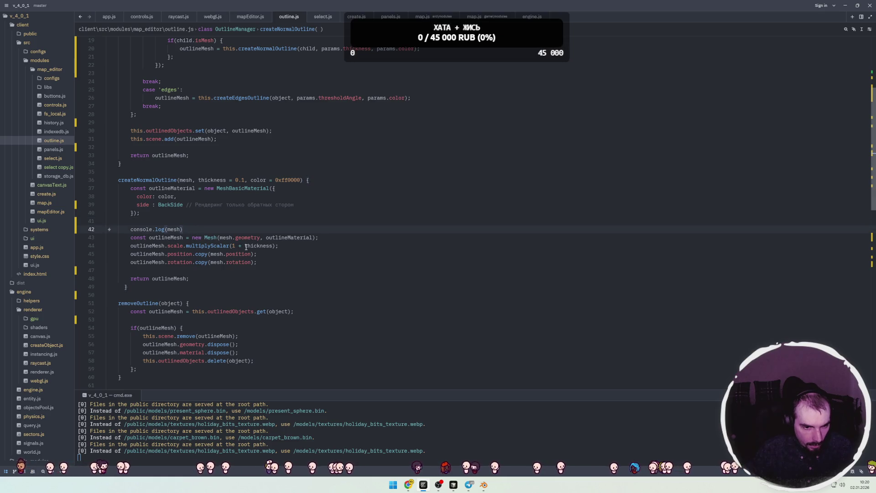
click(256, 261)
scroll(257, 257, down, 1)
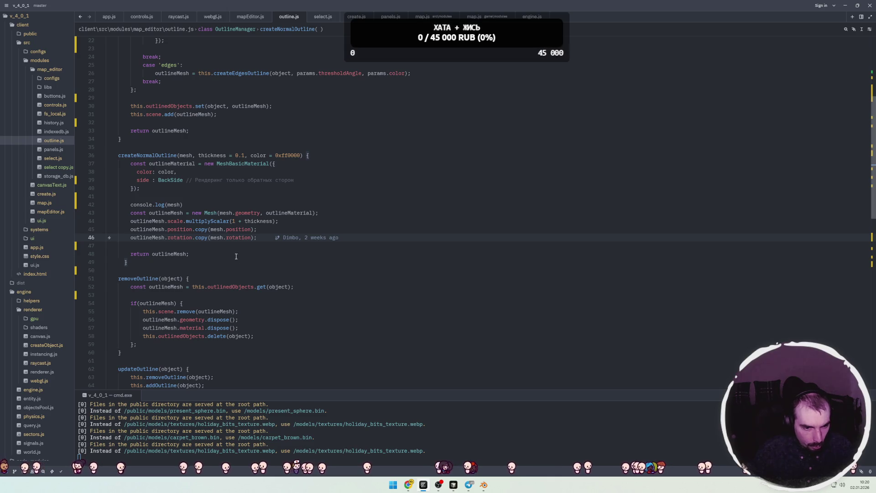
mouse_move(232, 255)
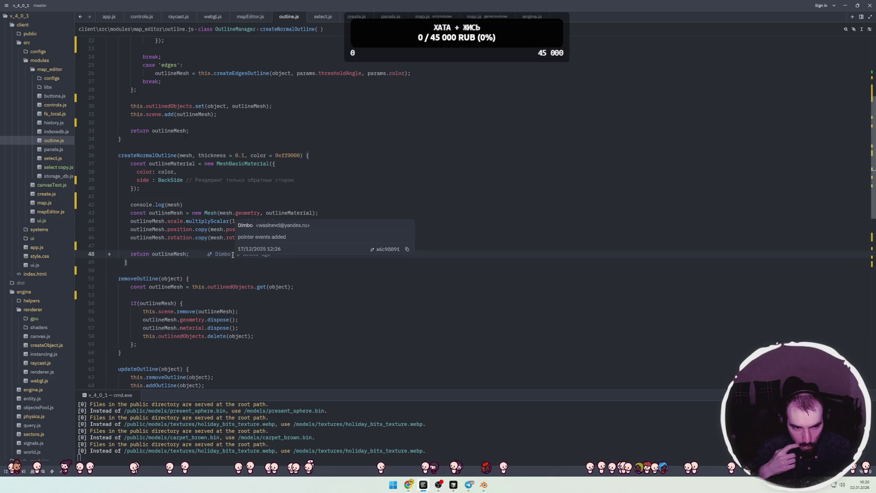
Move console.log(mesh) just above the return, change it to log outlineMesh, and save outline.js.
click(204, 212)
key(alt+Down)
key(alt+Down)
key(alt+Down)
double_click(165, 204)
key(ctrl+c)
double_click(174, 245)
key(ctrl+v)
key(ctrl+s)
Inspect the outline scale multiplication and BackSide material setting, then view the engine's console.
click(140, 213)
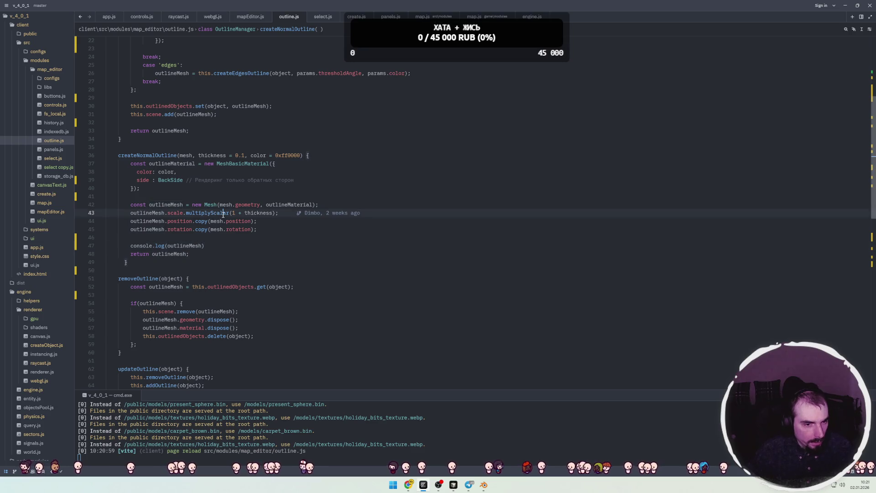
shift+click(231, 212)
click(246, 221)
click(248, 229)
double_click(171, 181)
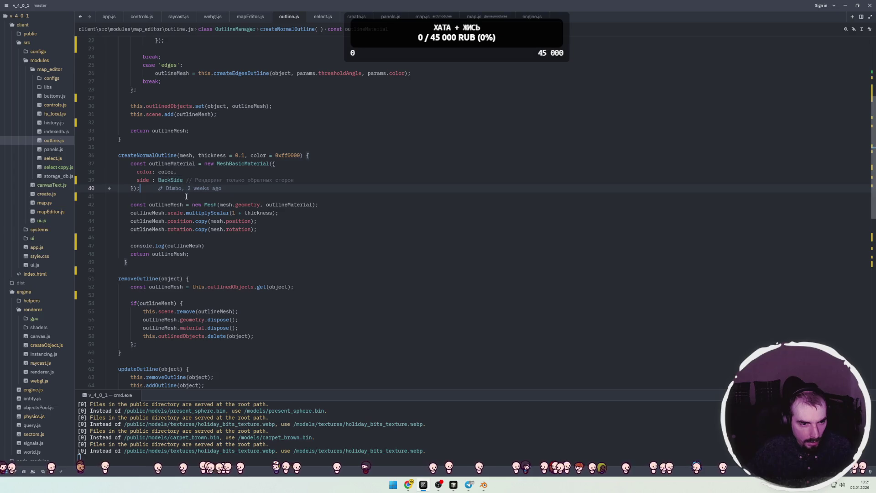
key(alt+Tab)
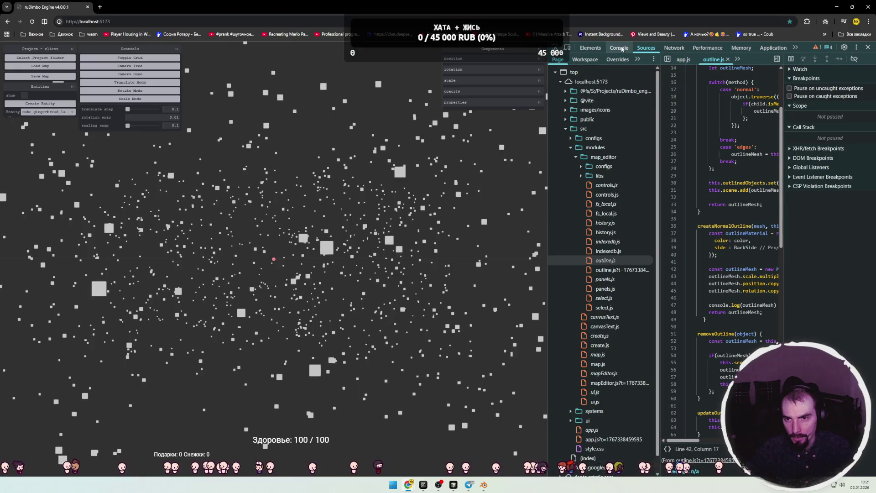
click(622, 48)
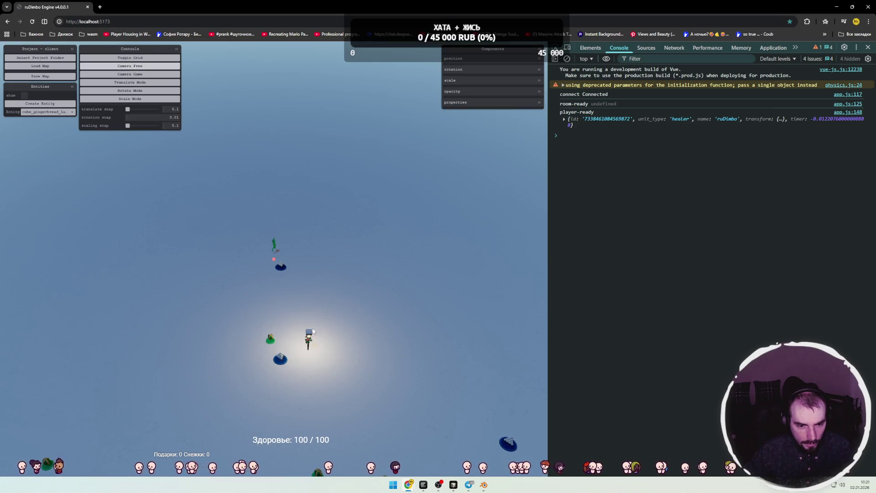
Select the lamp post, zoom and orbit, and expand the logged outline Meshes to confirm scale 1.1.
click(313, 329)
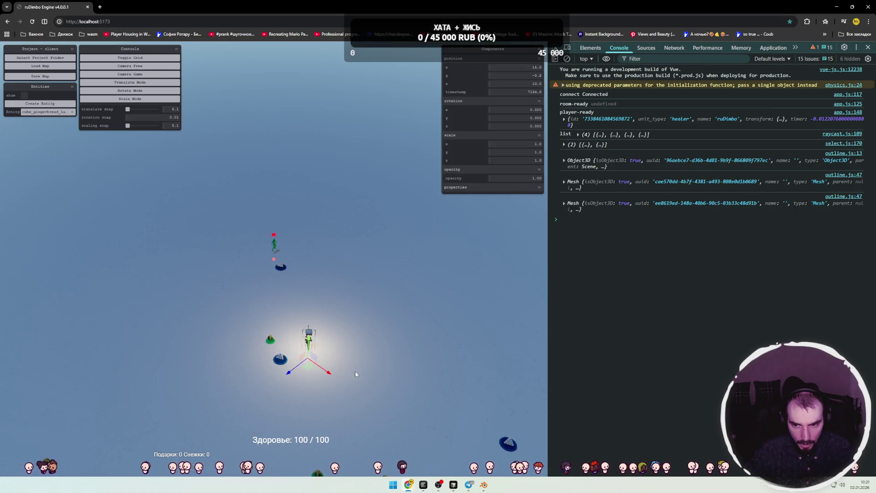
scroll(347, 354, up, 5)
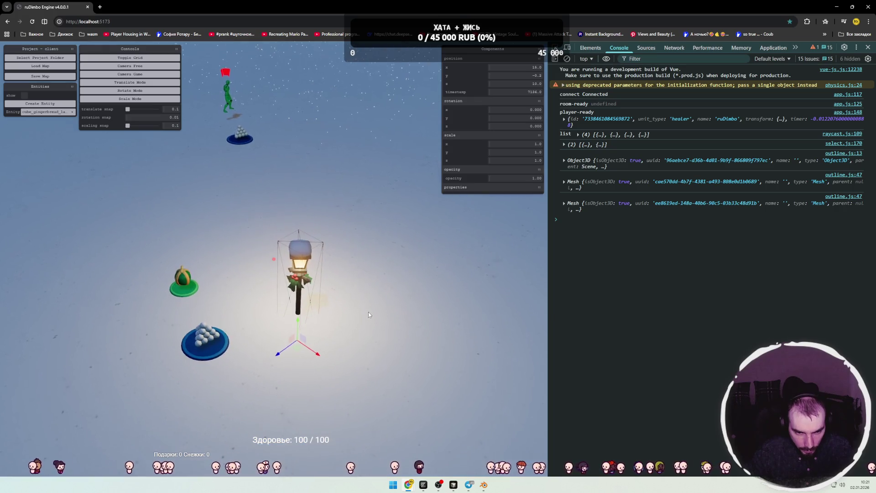
scroll(369, 312, up, 4)
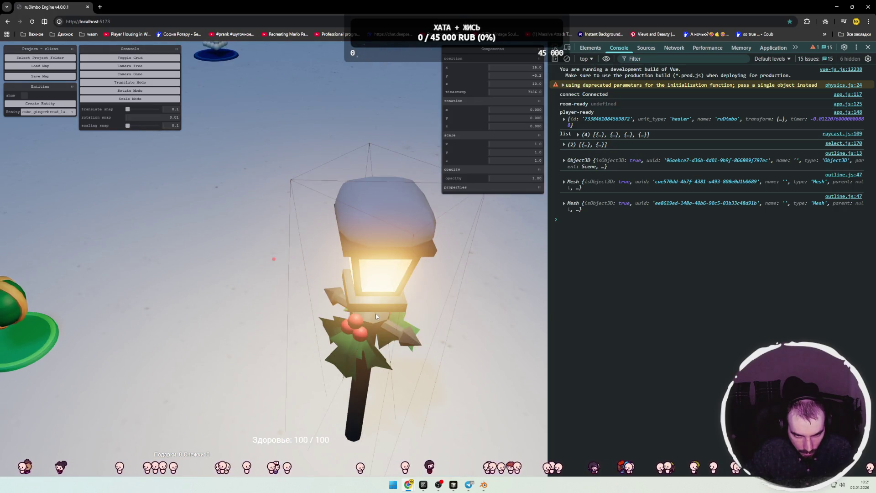
mouse_move(375, 312)
mouse_down()
mouse_move(245, 280)
mouse_move(328, 280)
mouse_move(224, 288)
mouse_move(356, 256)
mouse_up()
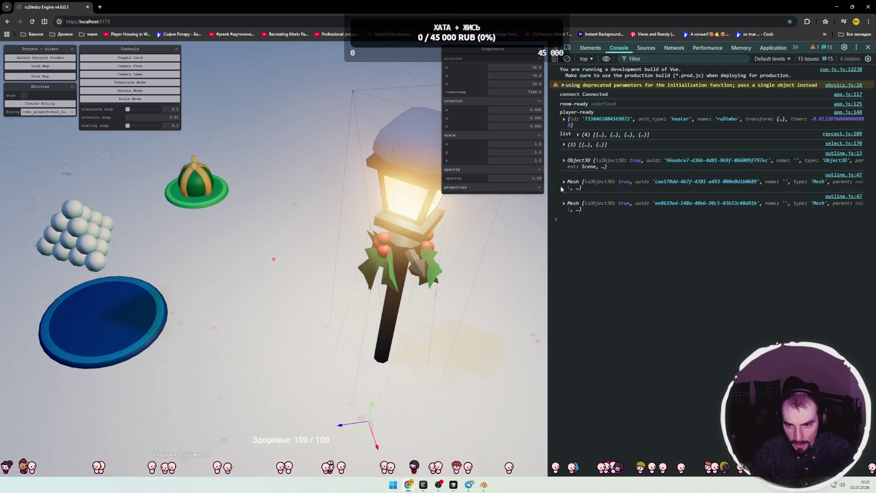
click(565, 182)
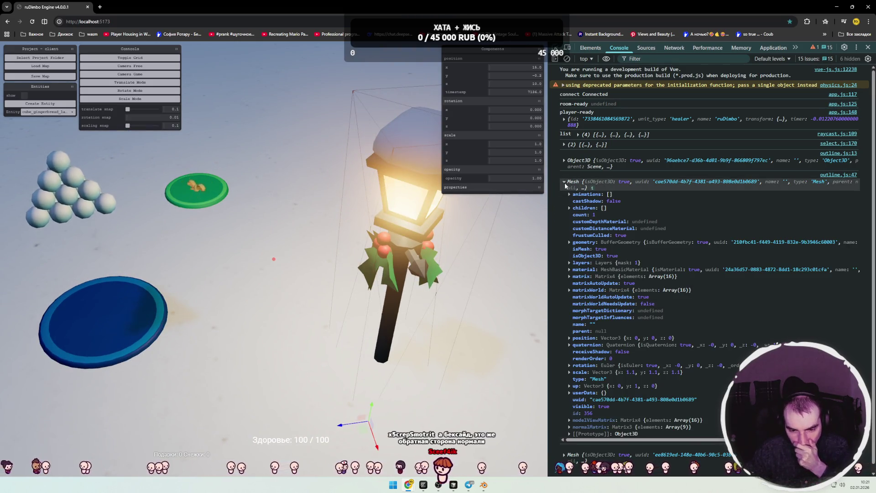
click(564, 182)
click(564, 203)
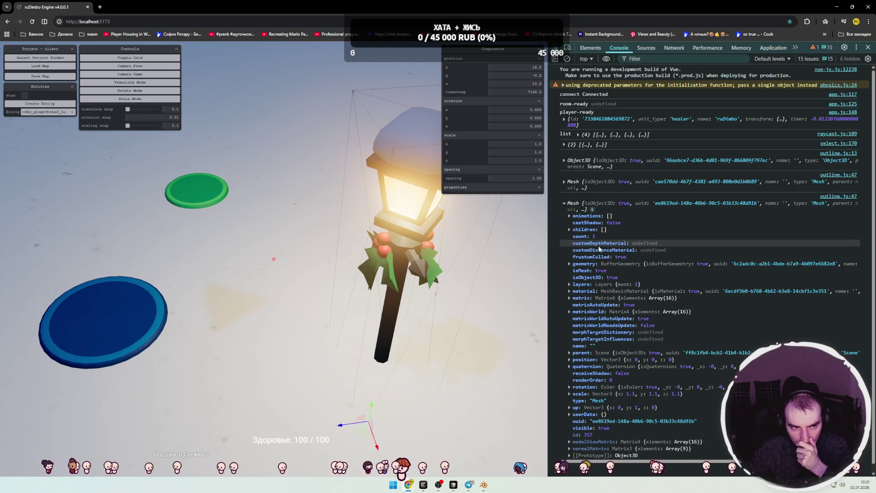
scroll(604, 251, down, 1)
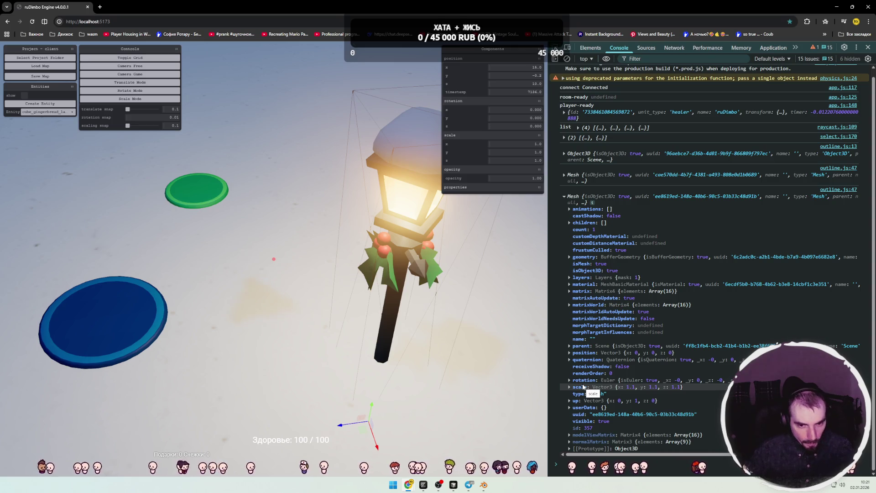
key(alt+Tab)
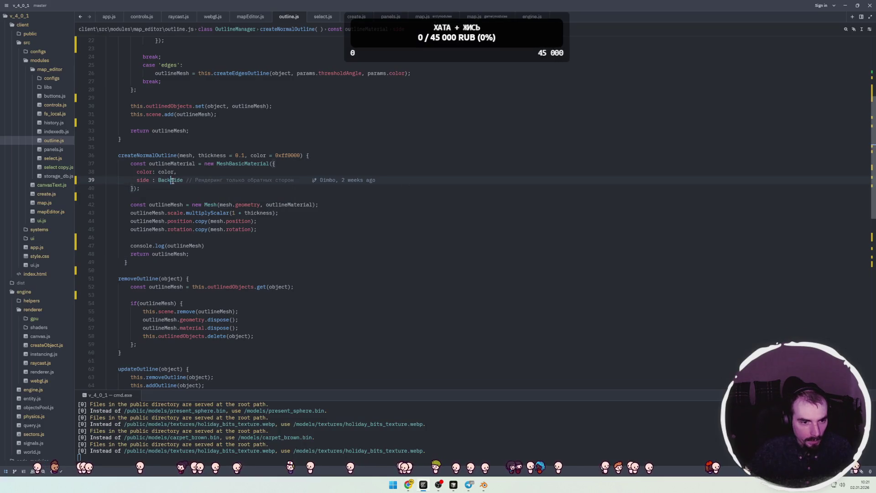
Check the BackSide, FrontSide and DoubleSide constants used in webgl.js.
scroll(249, 195, up, 5)
click(201, 57)
click(251, 16)
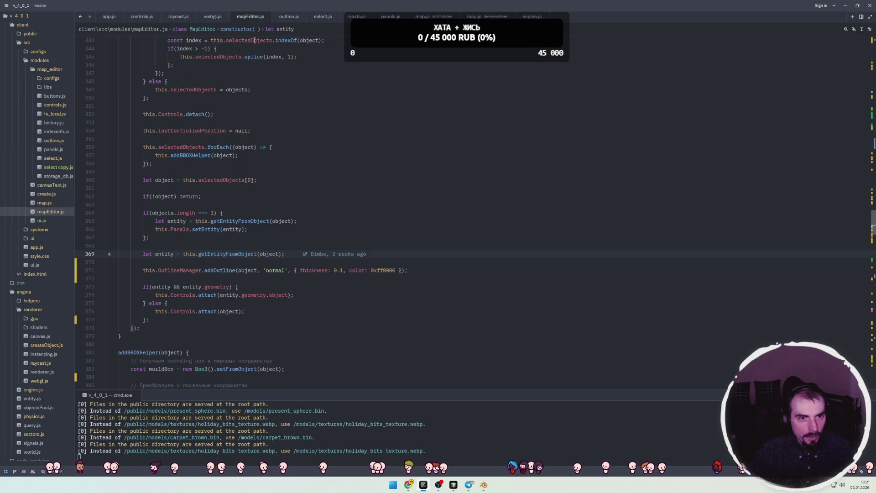
click(283, 16)
click(213, 16)
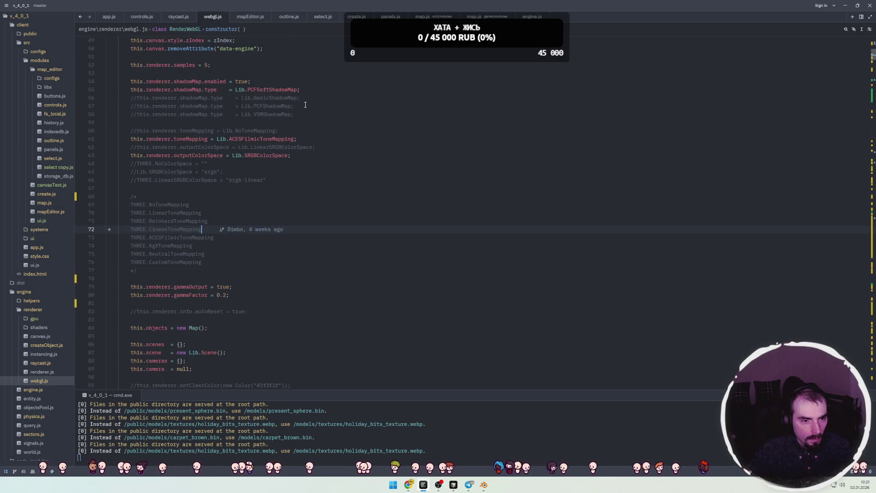
scroll(314, 101, up, 10)
scroll(293, 161, down, 20)
scroll(290, 171, down, 2)
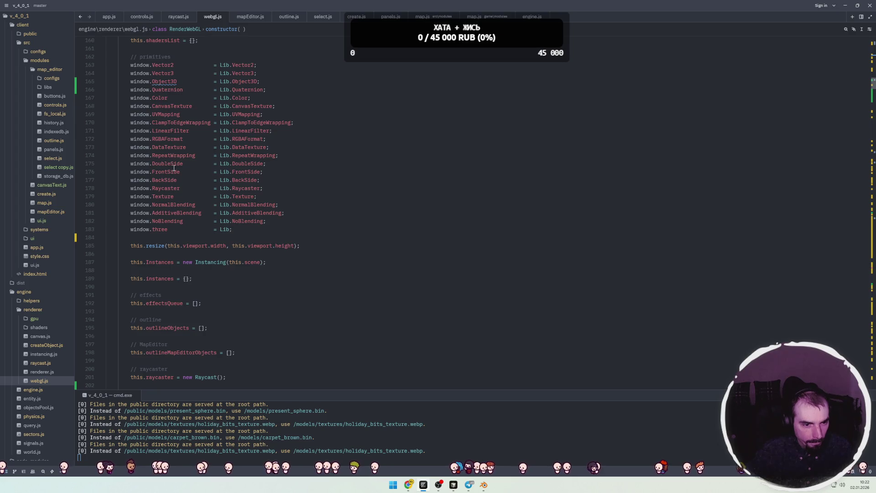
double_click(161, 180)
double_click(165, 171)
double_click(173, 165)
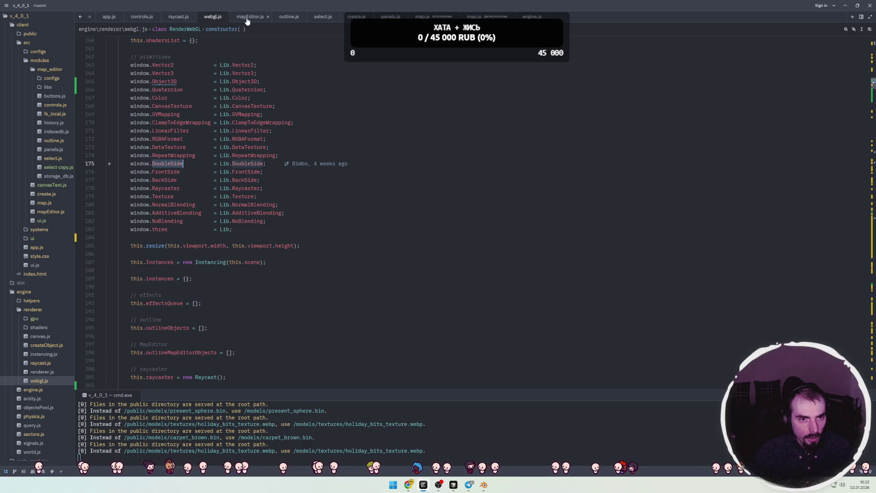
Delete the object debug log, import DoubleSide, set the outline material side to DoubleSide, and save.
click(290, 18)
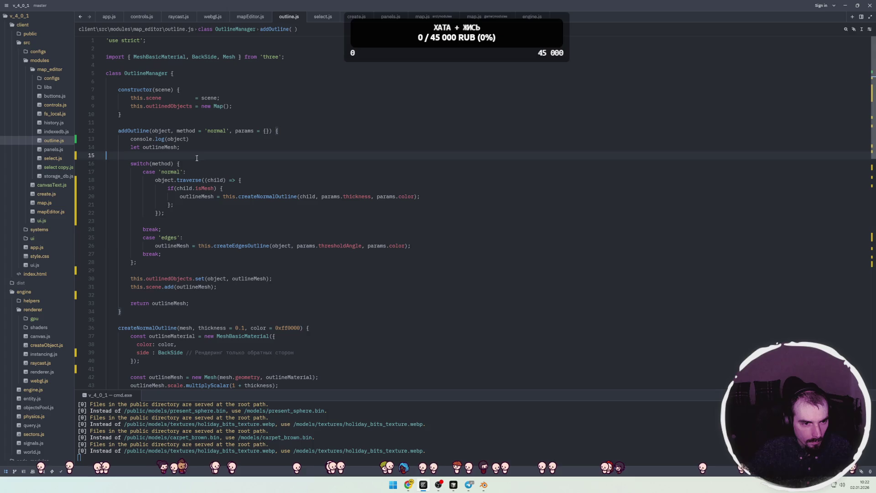
key(shift+Home)
key(BackSpace)
key(BackSpace)
key(BackSpace)
click(220, 57)
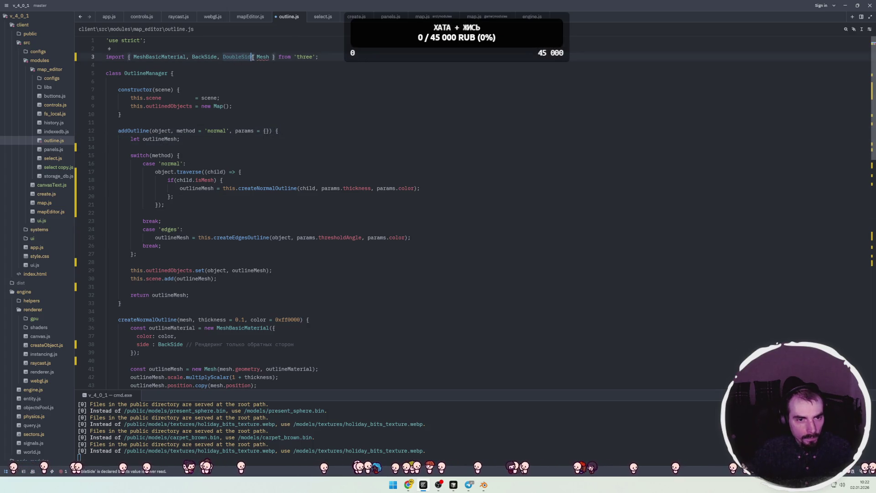
text(e)
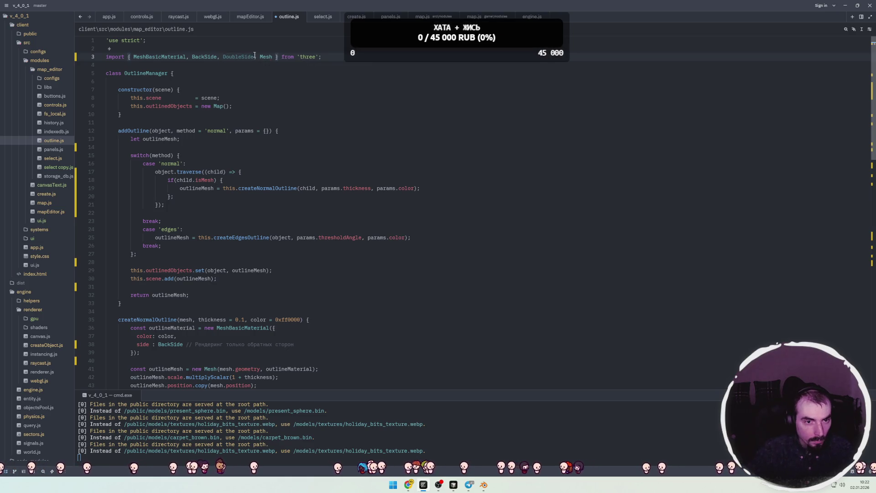
scroll(233, 194, down, 8)
click(174, 146)
text(Double)
key(ctrl+s)
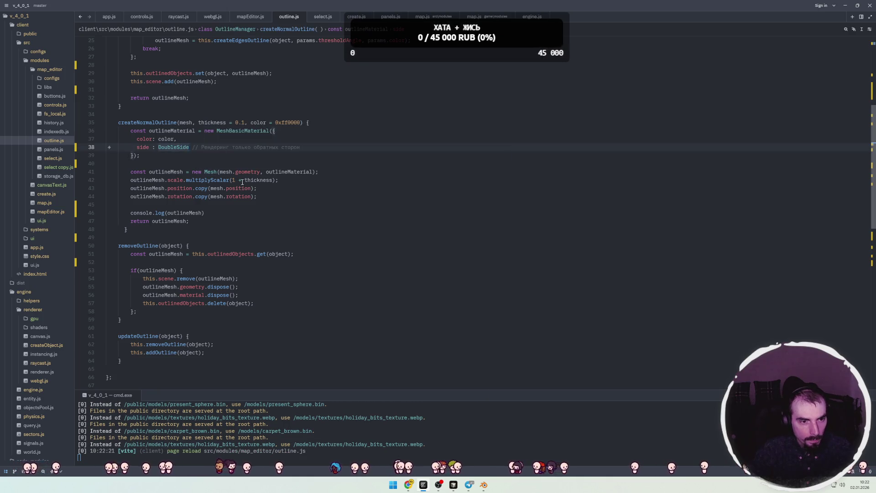
key(alt+Tab)
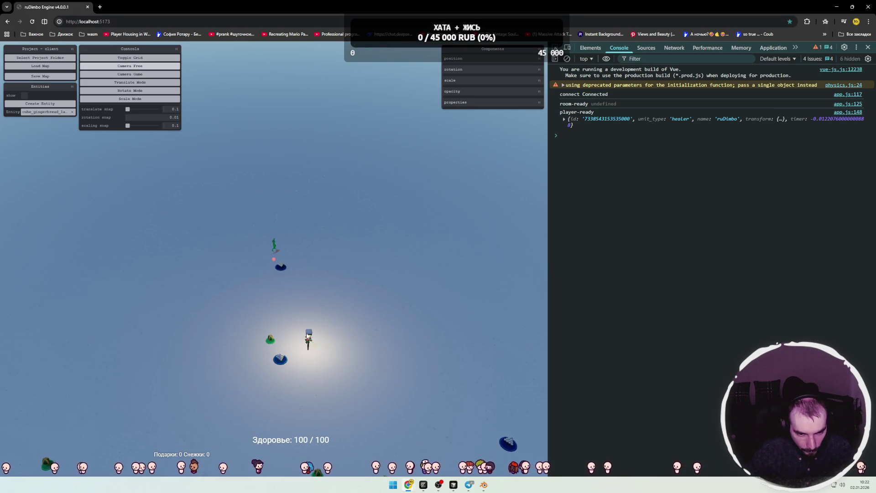
Select the lamp post, show its dimensions, and raise it from y -0.2 to 2.1.
click(307, 336)
scroll(339, 294, up, 3)
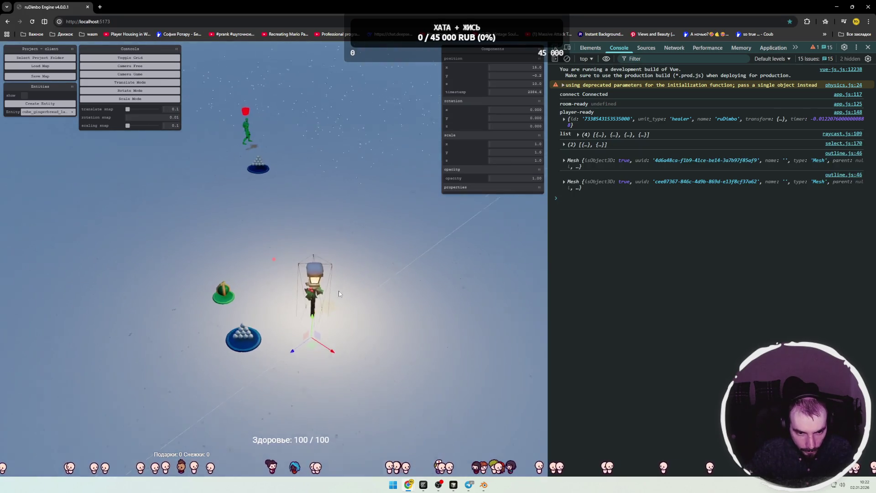
scroll(339, 293, up, 3)
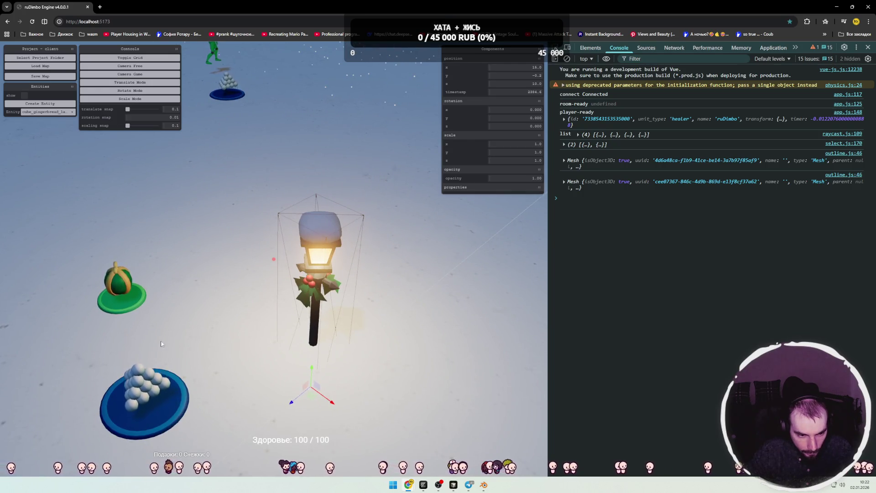
click(252, 298)
click(325, 265)
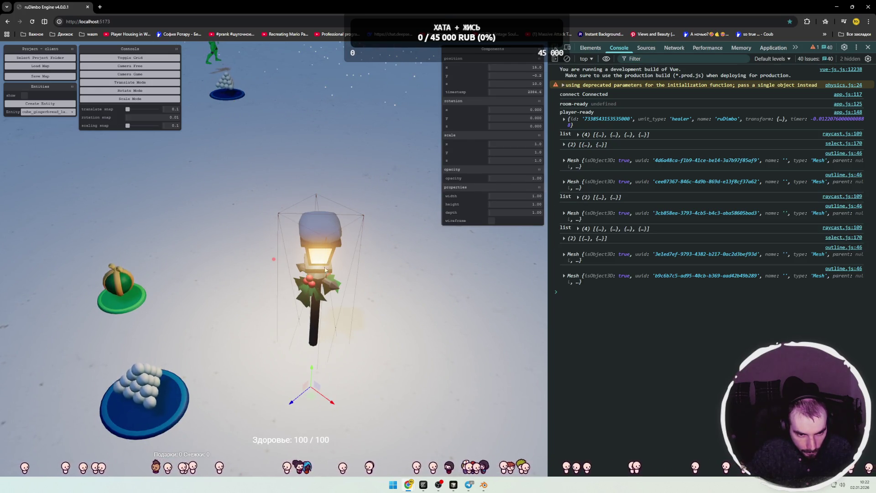
mouse_move(311, 377)
mouse_down()
mouse_move(374, 292)
mouse_move(390, 289)
mouse_up()
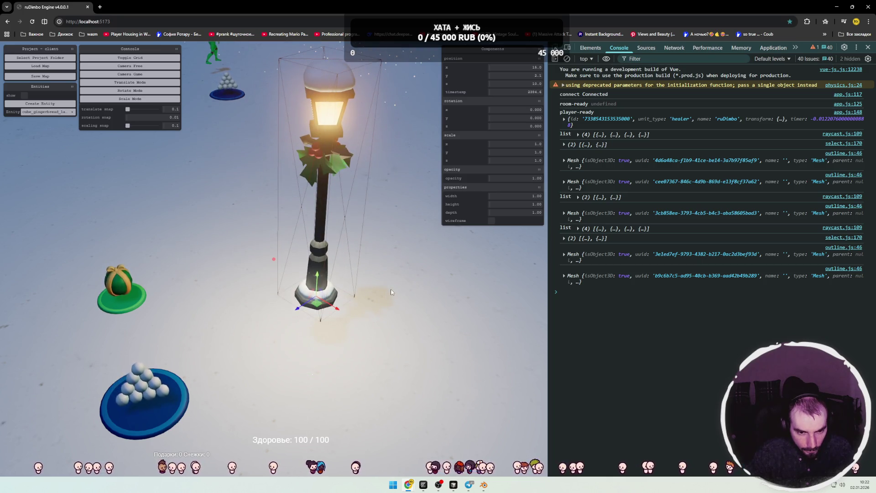
click(360, 286)
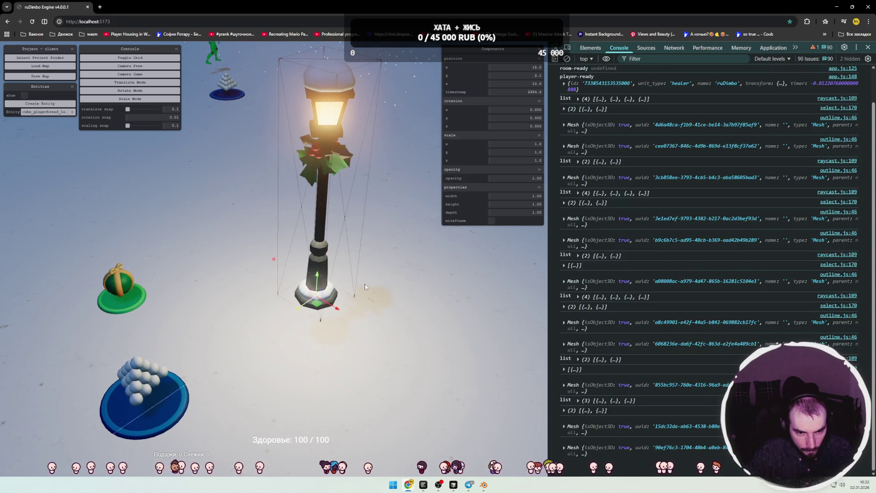
click(382, 295)
key(alt+Tab)
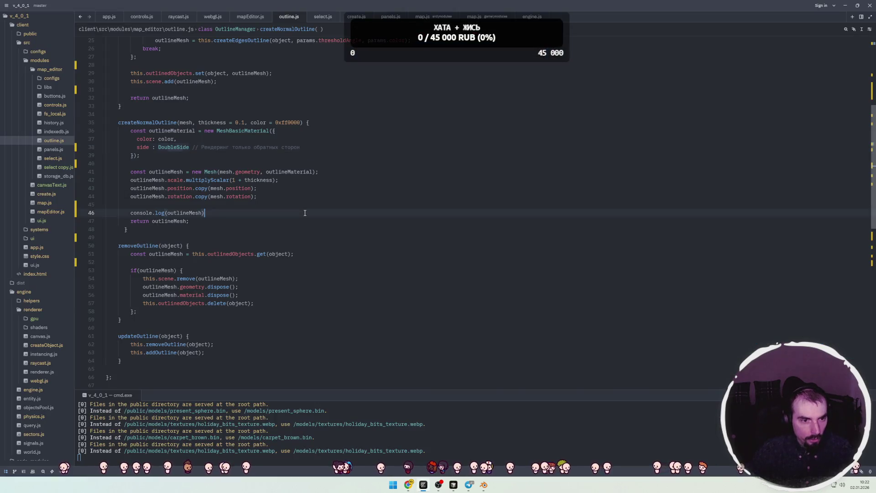
Open app.js from the src folder and scroll down to the post-processing effects.
click(27, 43)
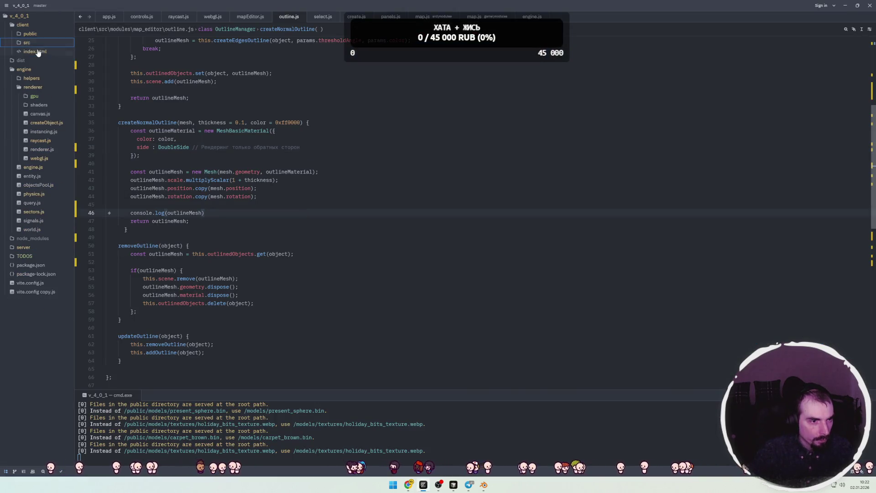
click(28, 43)
click(38, 87)
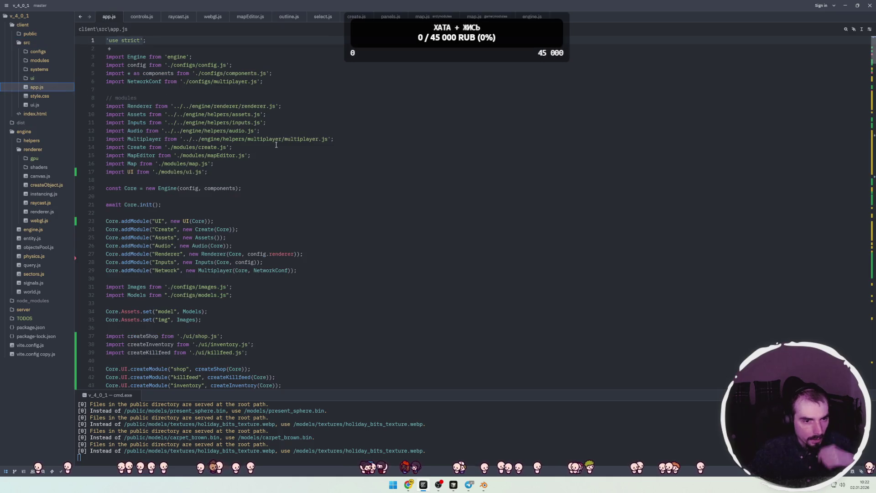
scroll(287, 169, down, 20)
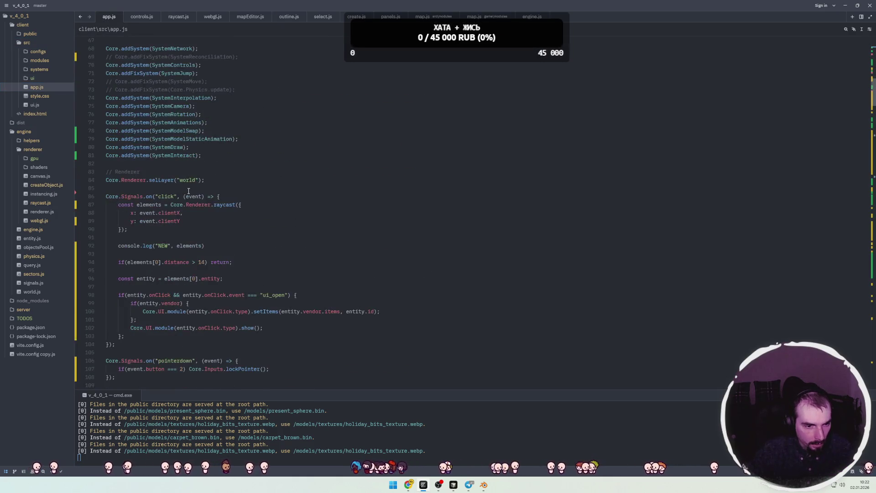
scroll(184, 192, down, 20)
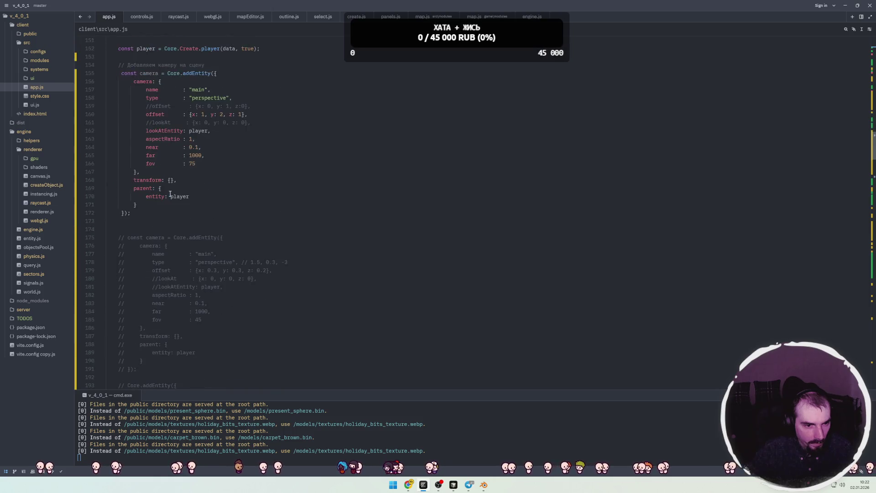
scroll(170, 195, down, 16)
scroll(179, 189, down, 9)
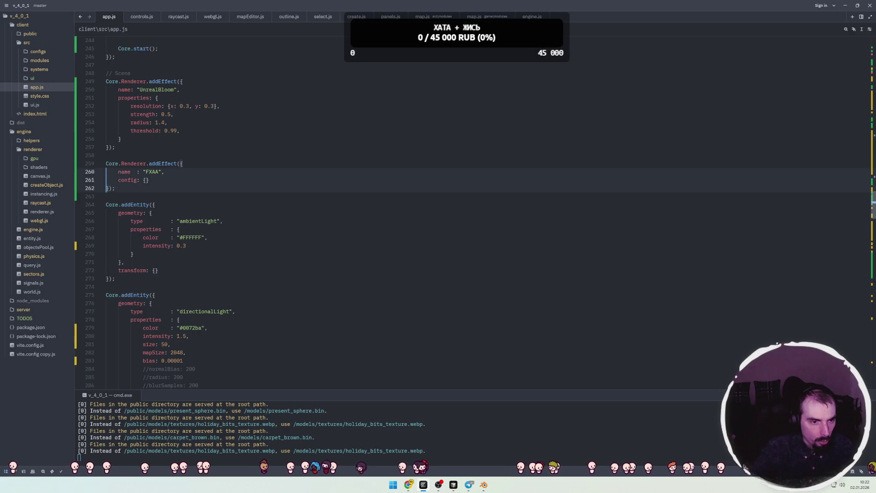
Comment out the UnrealBloom and FXAA addEffect blocks and save app.js.
text(//)
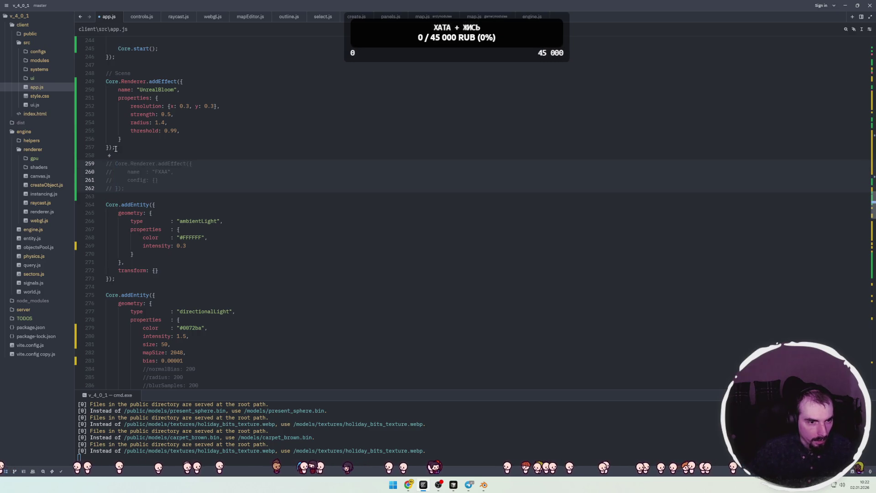
drag(116, 149, 115, 81)
key(ctrl+slash)
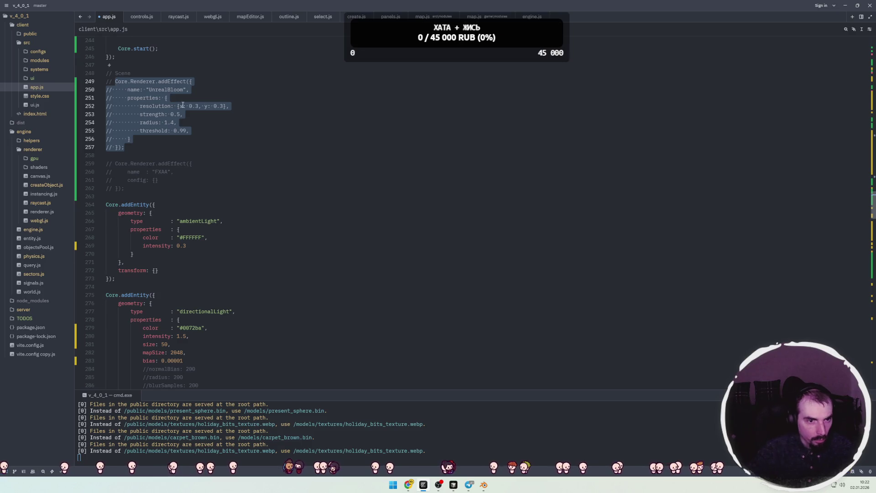
click(204, 106)
key(ctrl+s)
key(alt+Tab)
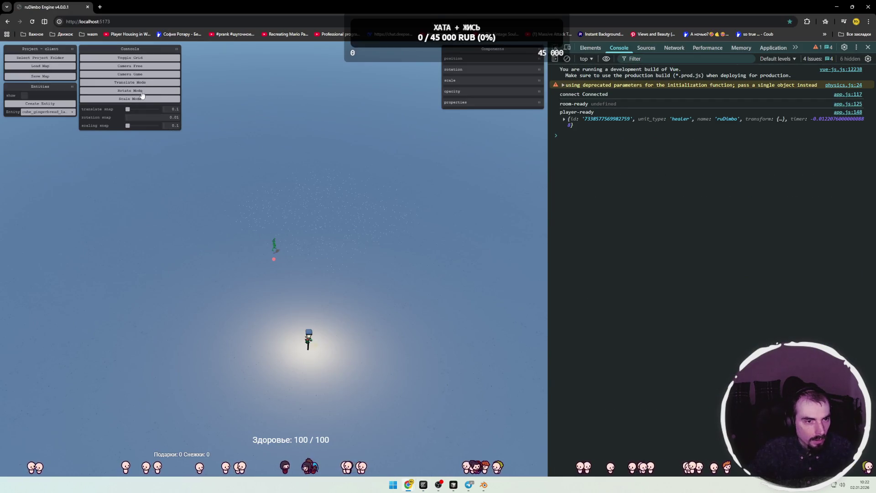
Switch to the free camera, zoom in, and select the lamp post.
click(149, 69)
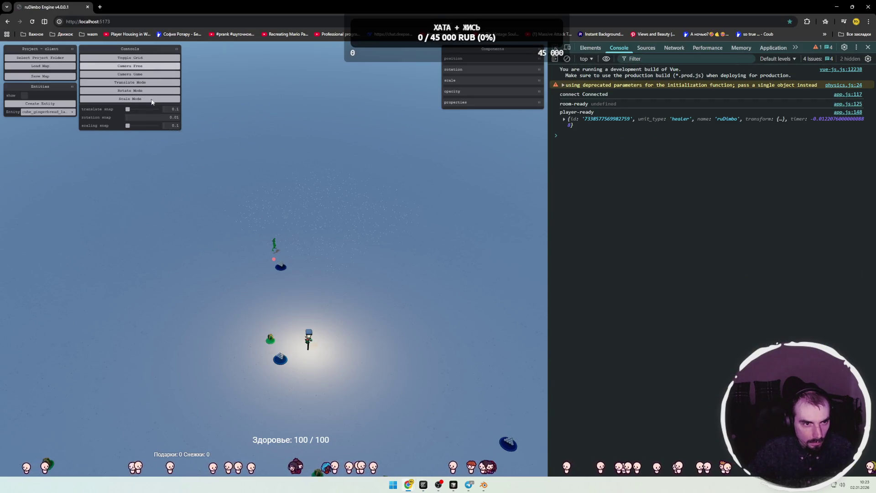
scroll(281, 266, up, 5)
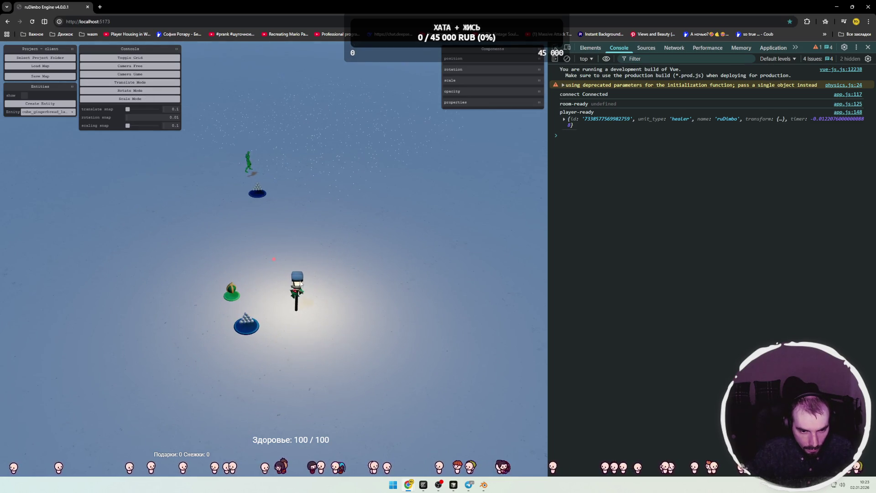
click(301, 283)
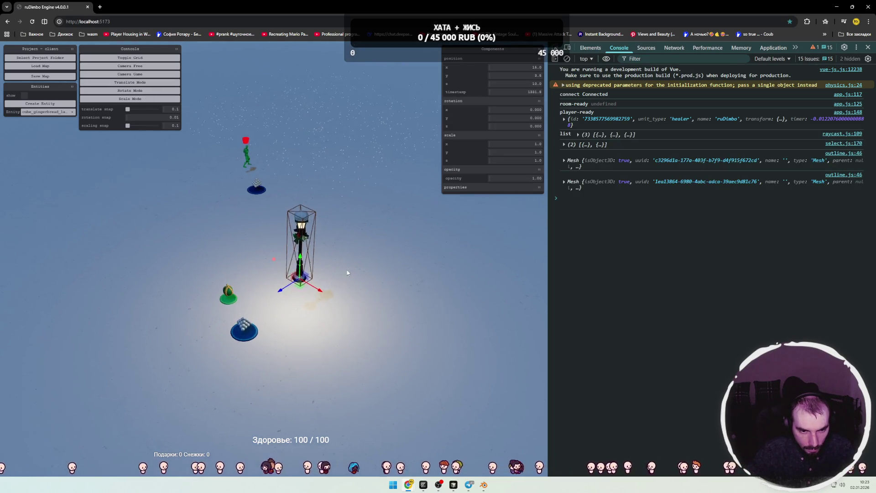
scroll(347, 272, up, 5)
click(409, 267)
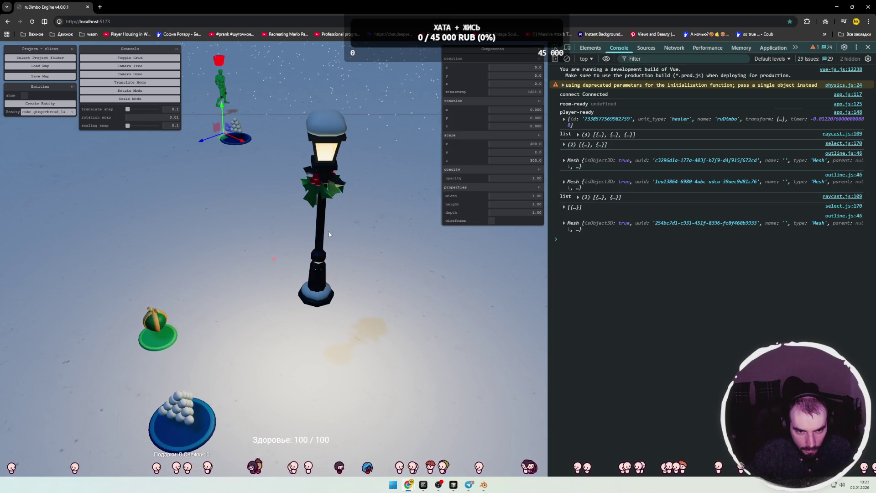
click(319, 237)
click(393, 256)
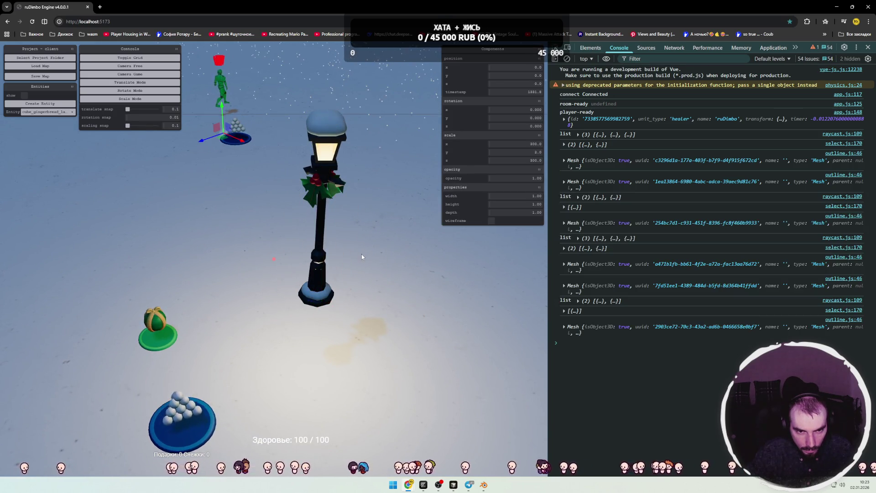
scroll(361, 257, up, 3)
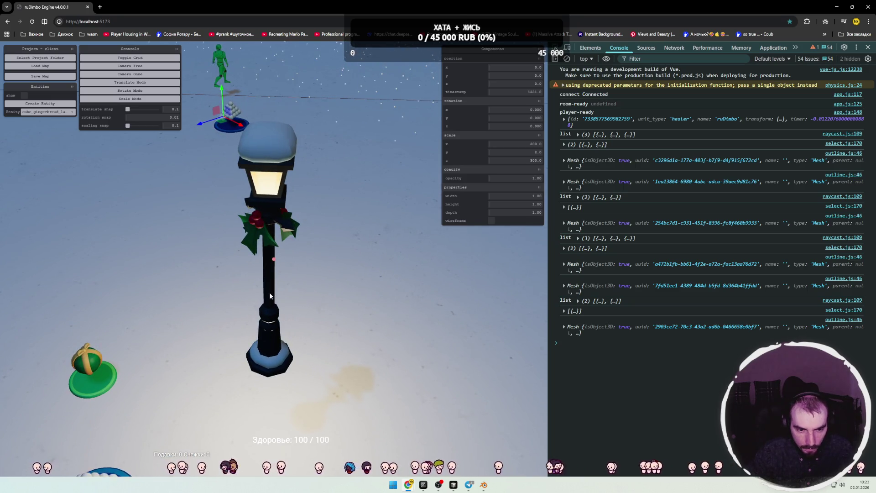
click(269, 295)
Drag the lamp post across the snowfield to around x 11.8, z 10.6.
mouse_move(269, 369)
mouse_down()
mouse_move(245, 286)
mouse_move(287, 292)
mouse_up()
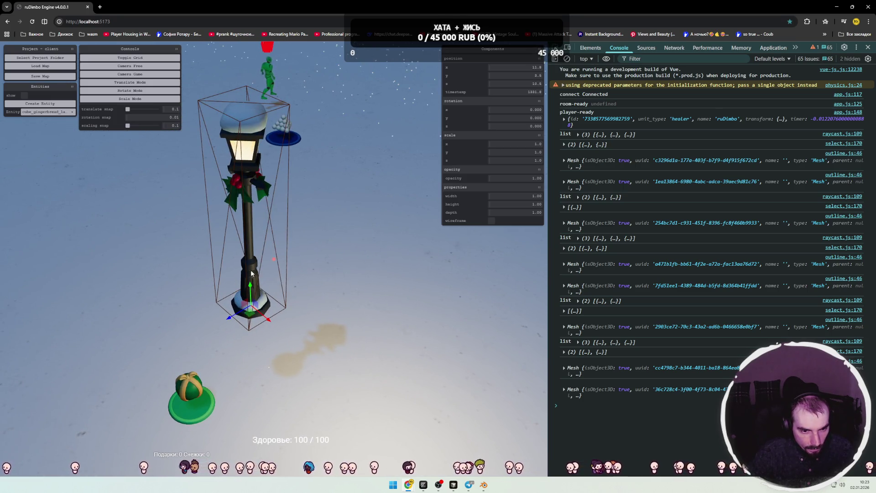
click(256, 282)
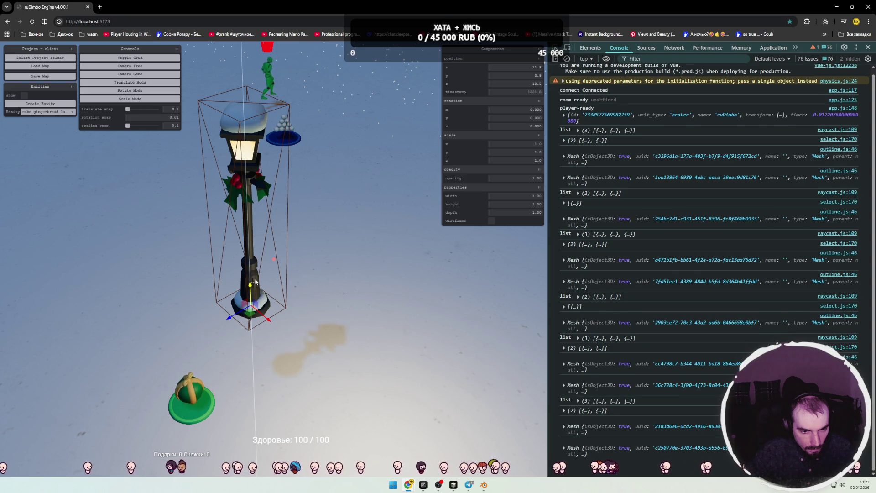
click(255, 303)
mouse_move(254, 302)
mouse_down()
mouse_move(221, 361)
mouse_move(306, 361)
mouse_move(272, 310)
mouse_up()
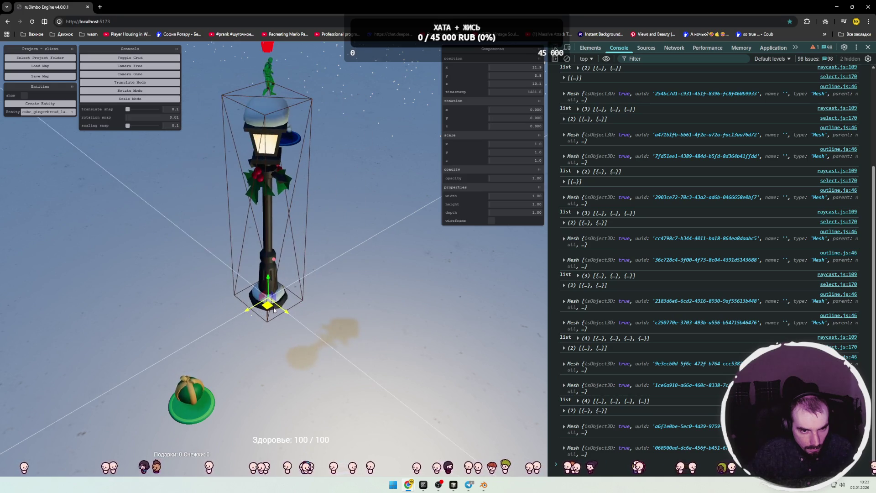
key(alt+Tab)
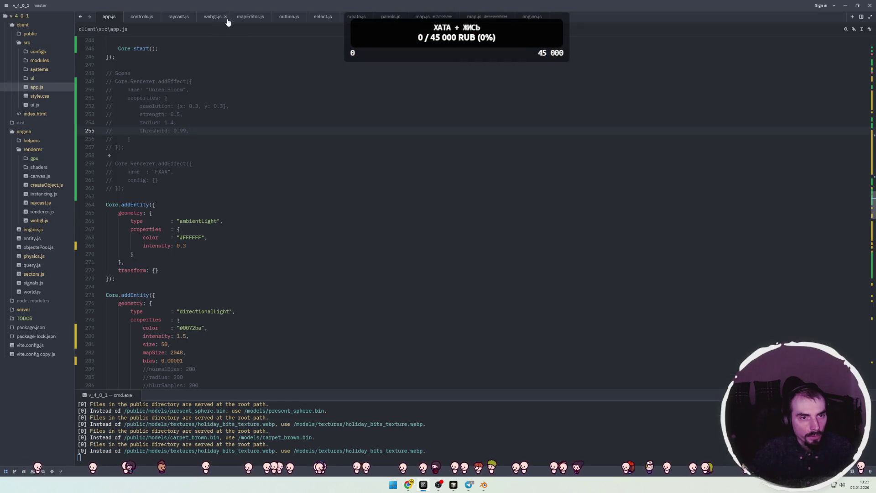
Review the red 0xff0000 MeshBasicMaterial outline material in outline.js, then reload the game.
click(280, 18)
click(285, 132)
double_click(231, 131)
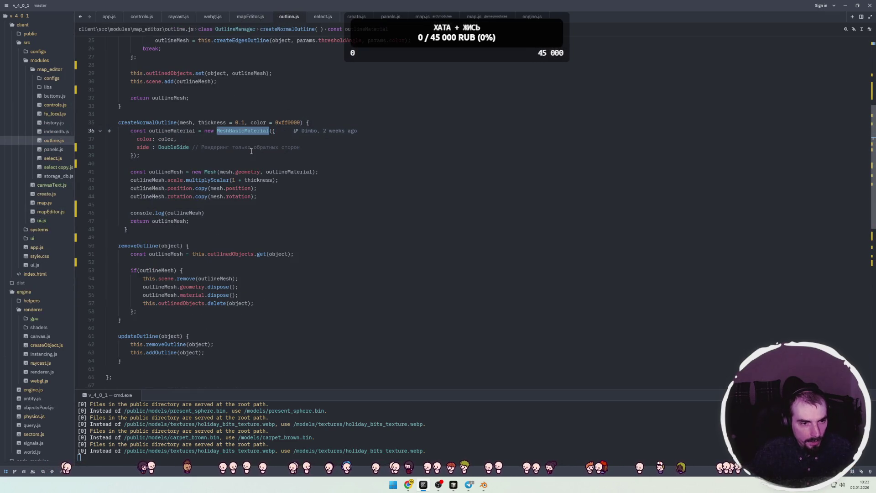
double_click(287, 122)
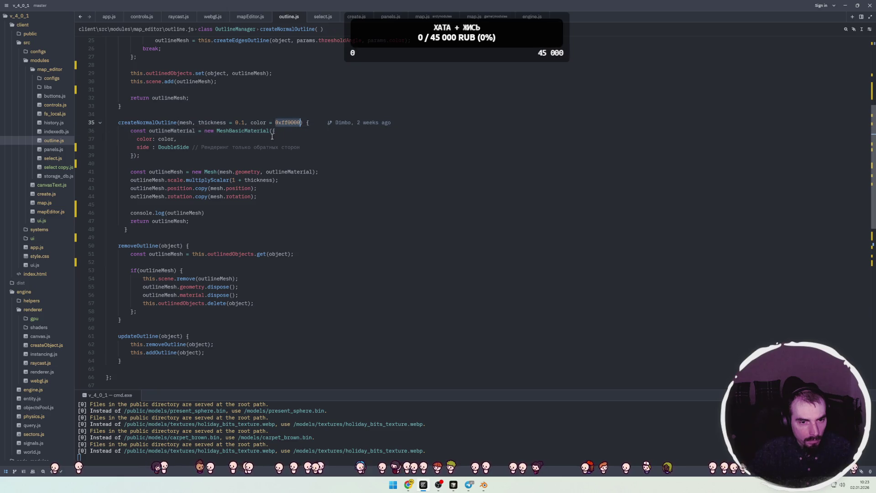
key(alt+Tab)
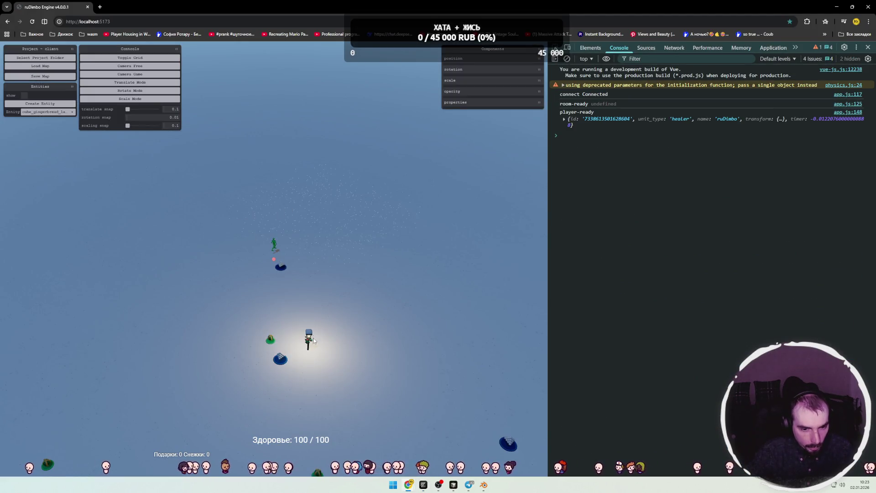
Select the player, ground plane, a nearby mesh and the lamp post, raising the lamp post.
click(328, 335)
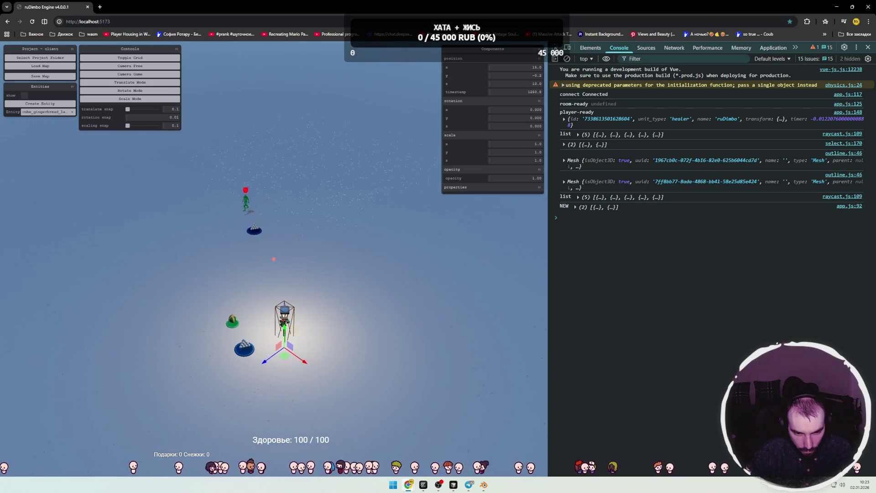
click(214, 247)
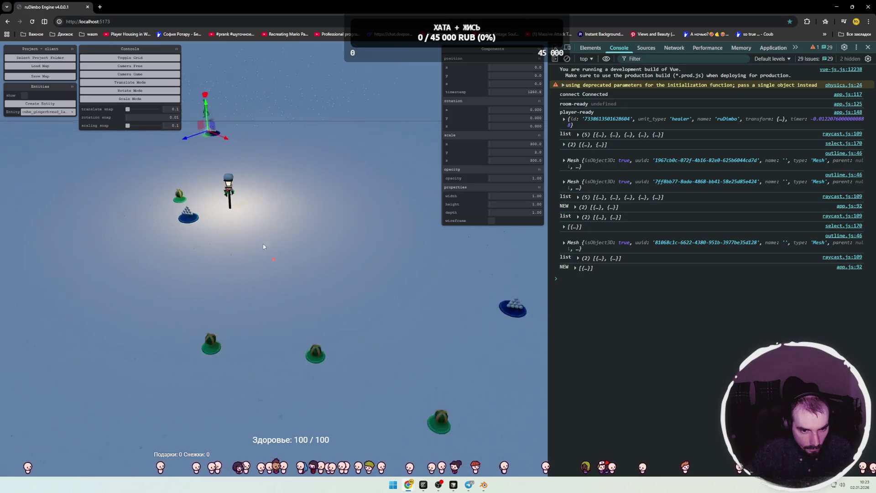
click(277, 264)
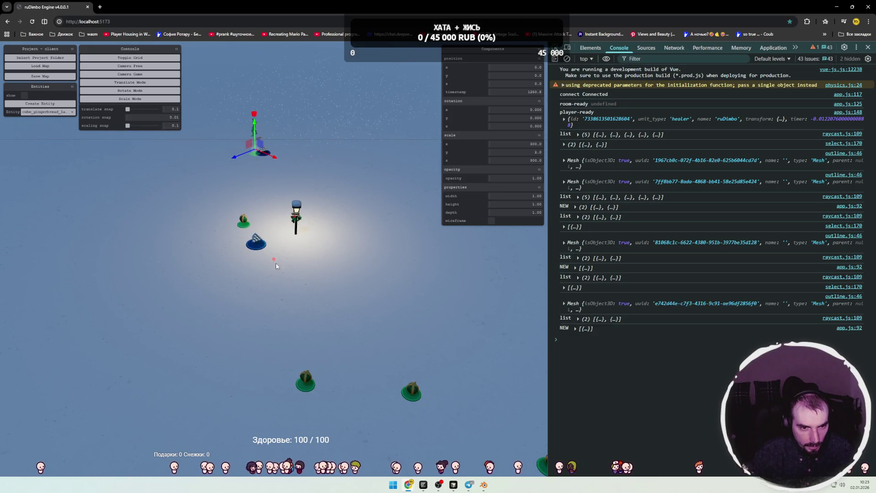
scroll(337, 223, up, 3)
scroll(358, 179, up, 3)
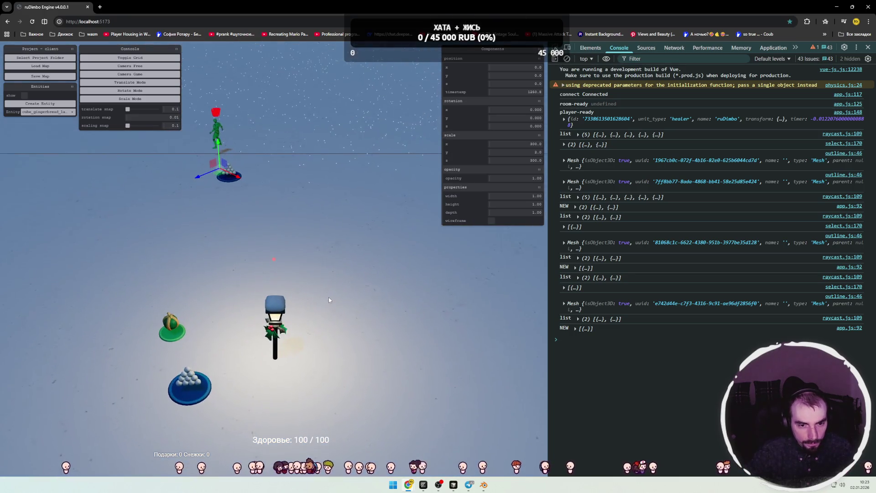
click(325, 294)
mouse_move(275, 369)
mouse_down()
mouse_move(276, 292)
mouse_move(246, 296)
mouse_move(340, 339)
mouse_up()
scroll(340, 304, up, 3)
scroll(340, 303, up, 5)
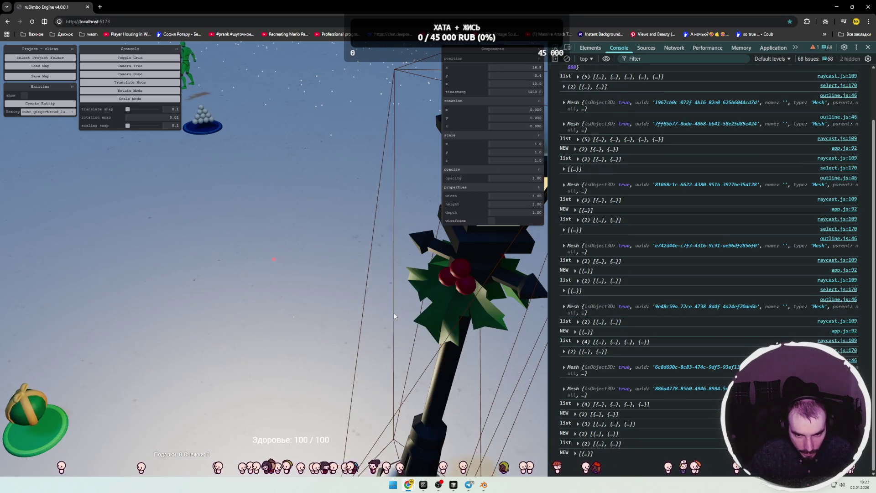
scroll(382, 316, down, 4)
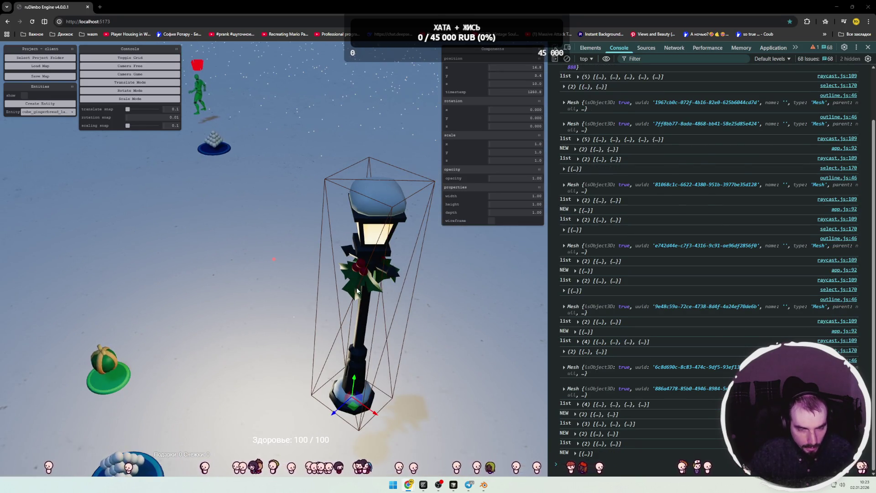
In outline.js change multiplyScalar(1 + thickness) to (2 + thickness), save, and reload the scene.
key(alt+Tab)
click(208, 214)
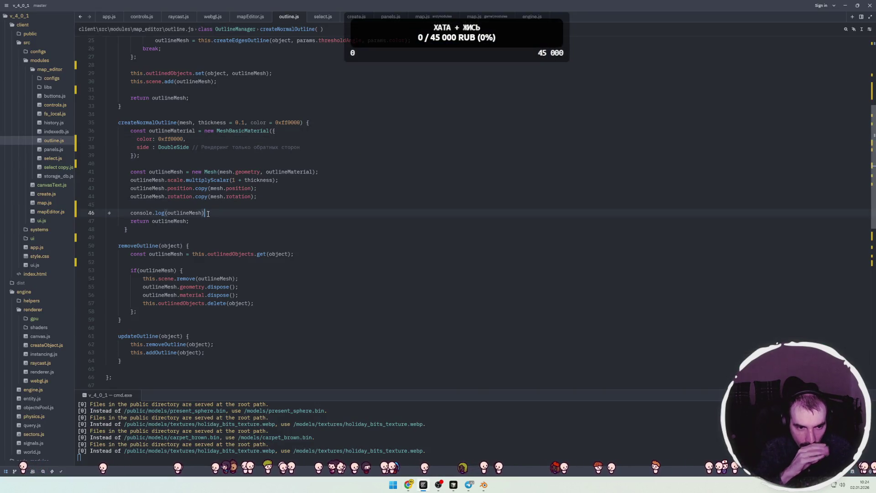
double_click(235, 181)
text(2)
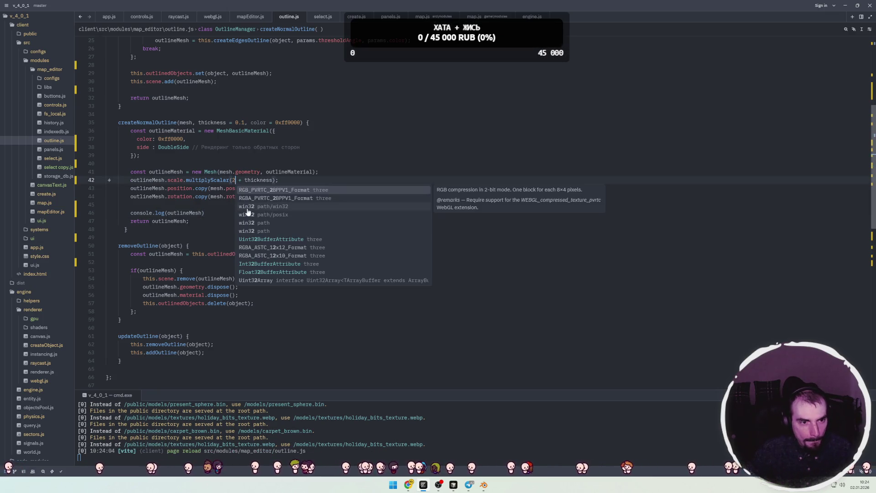
key(ctrl+s)
key(alt+Tab)
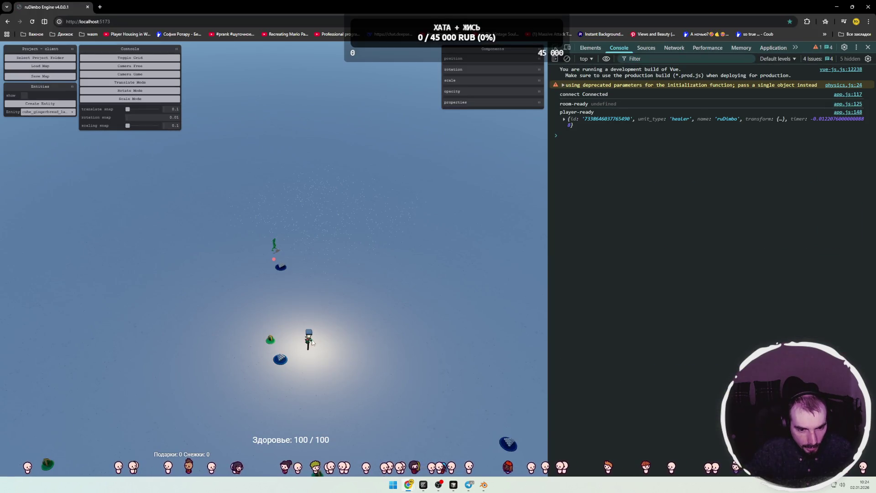
Select and lift the player, then select the ground, green figure and platform to check their outlines.
click(309, 340)
drag(308, 344, 309, 296)
scroll(334, 322, up, 3)
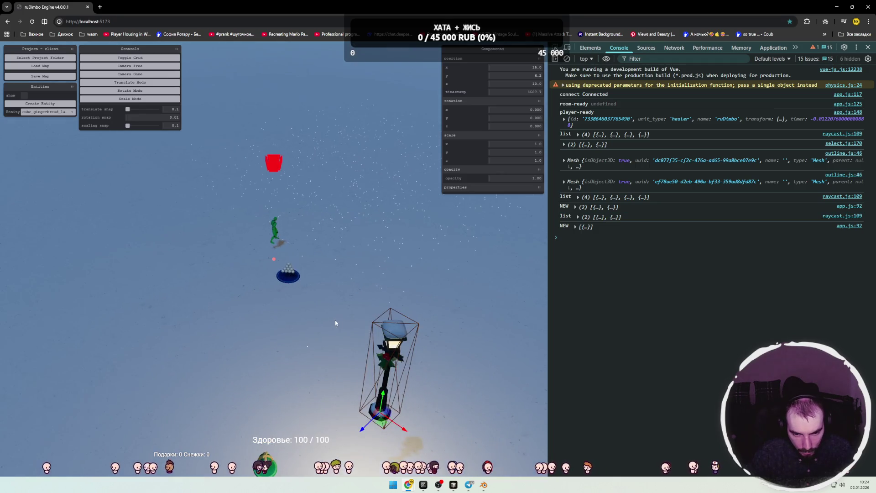
mouse_move(347, 325)
mouse_down()
mouse_move(346, 297)
mouse_move(272, 250)
mouse_move(321, 275)
mouse_up()
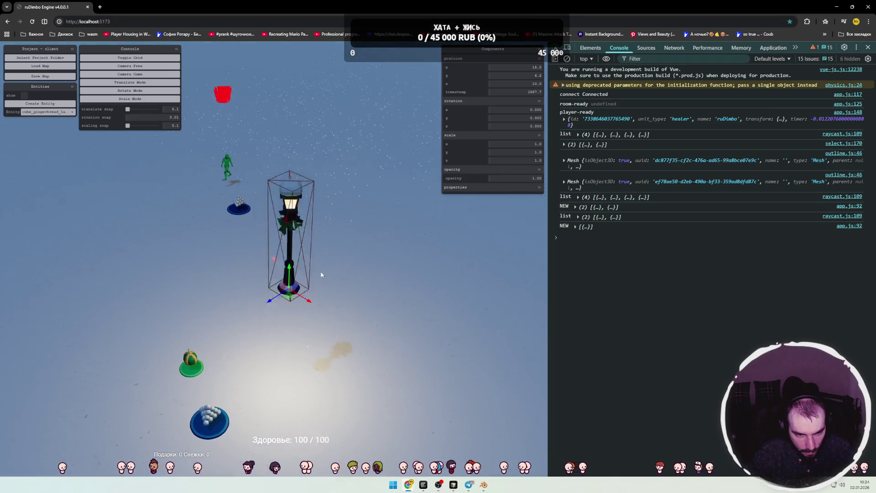
click(302, 278)
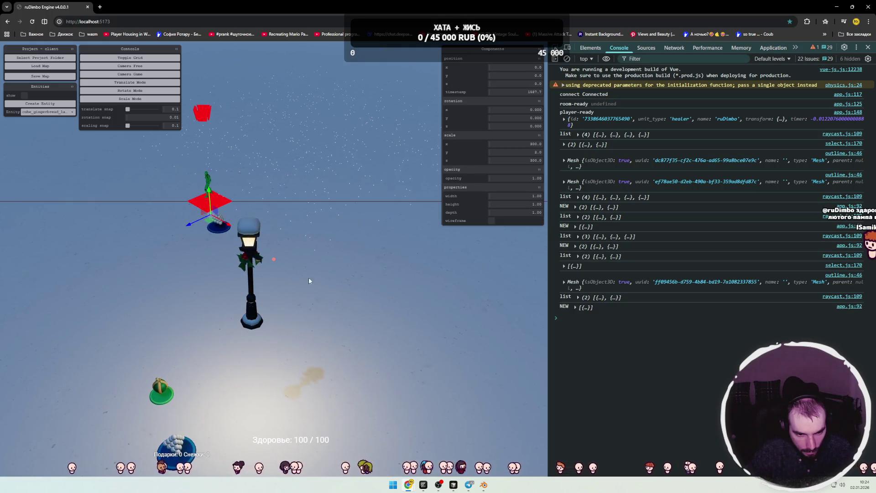
click(207, 179)
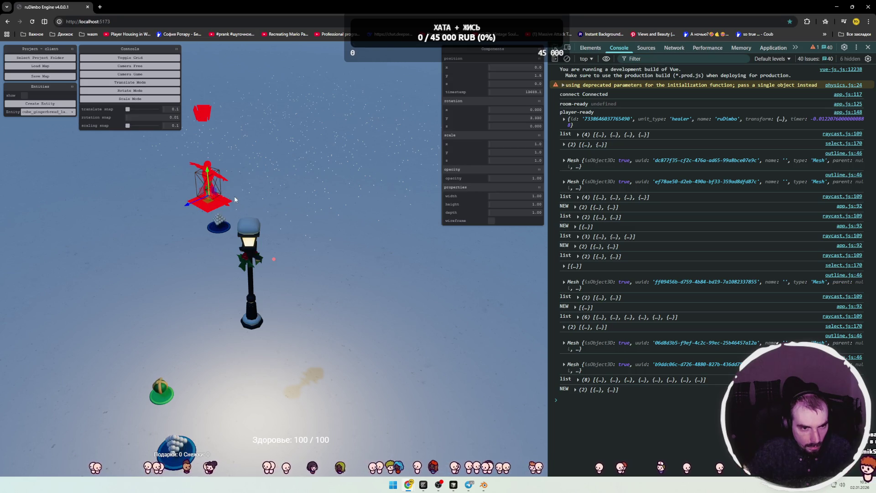
scroll(234, 199, down, 1)
drag(234, 199, 345, 278)
click(346, 278)
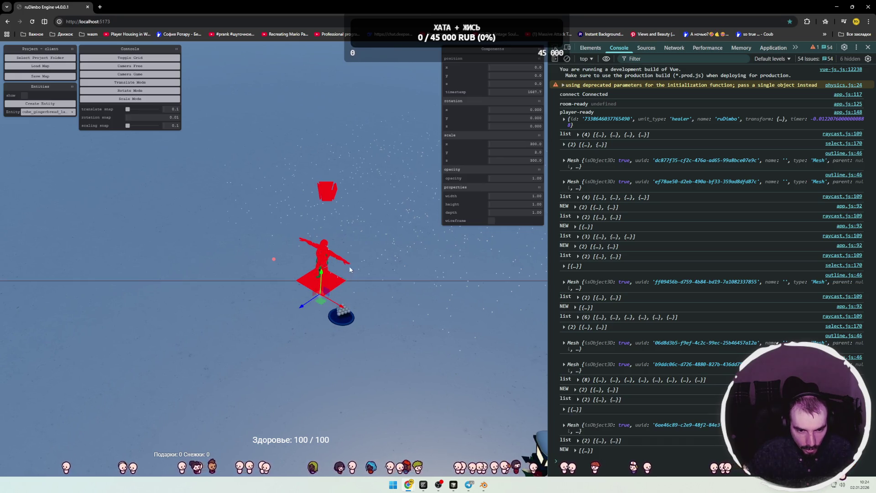
Move the lamp post closer to the figure, shifting it up and to the left.
scroll(360, 276, down, 2)
scroll(397, 310, down, 3)
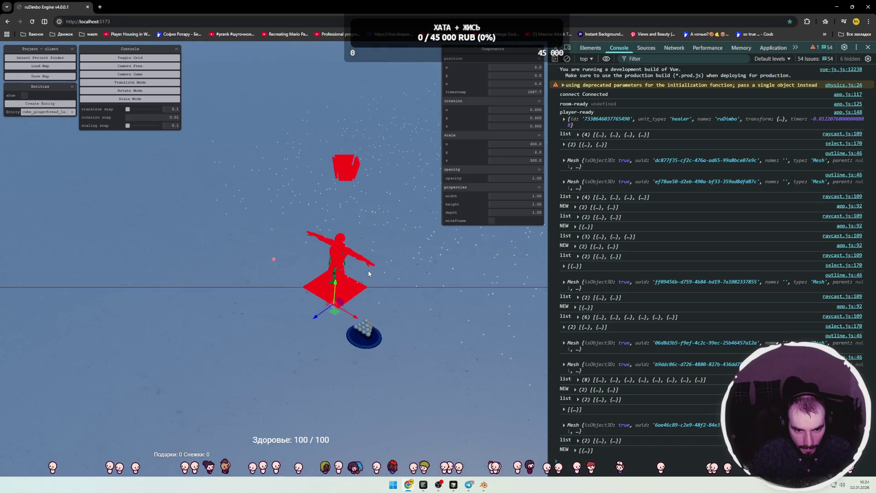
drag(424, 340, 236, 245)
click(236, 245)
mouse_move(213, 349)
mouse_down()
mouse_move(173, 341)
mouse_move(211, 302)
mouse_move(200, 332)
mouse_up()
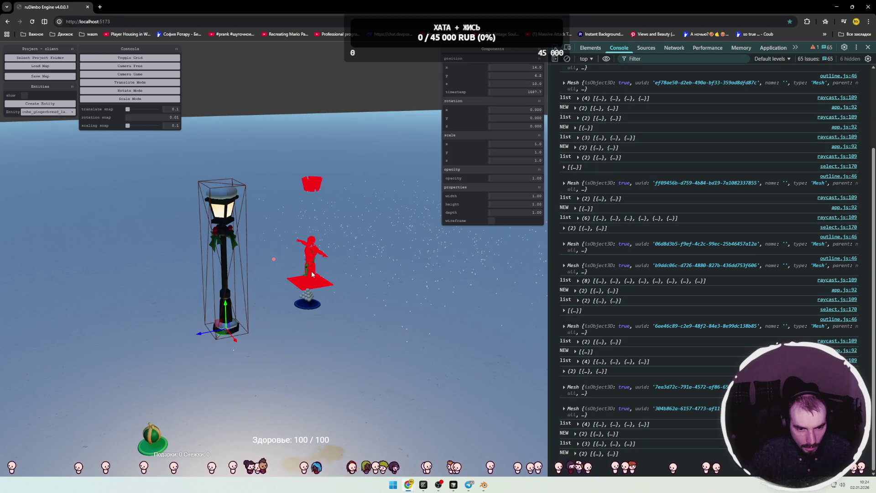
click(306, 188)
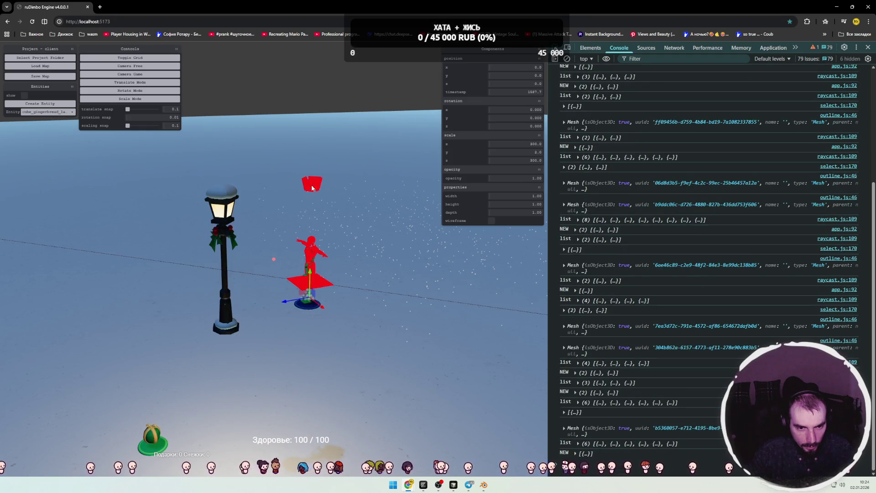
click(223, 328)
mouse_move(223, 329)
mouse_down()
mouse_move(158, 314)
mouse_move(173, 301)
mouse_up()
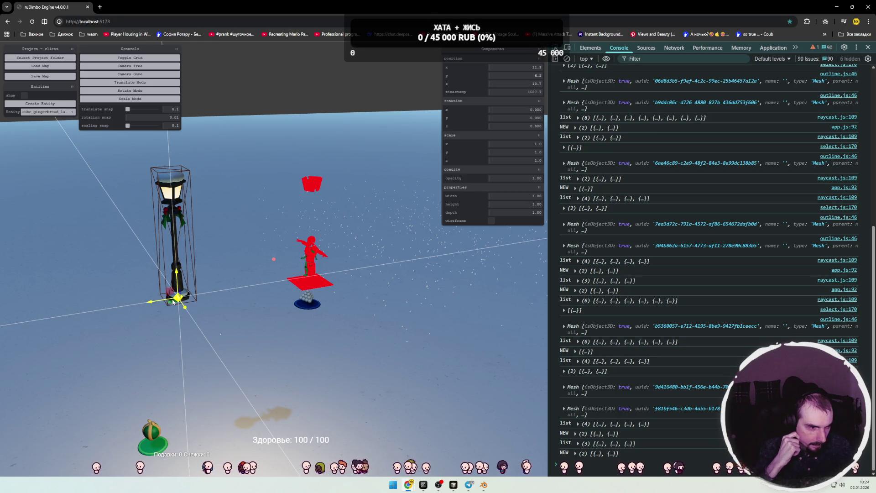
Select the green gingerbread figure, then the ground plane, and lift the ground slightly.
scroll(345, 274, up, 5)
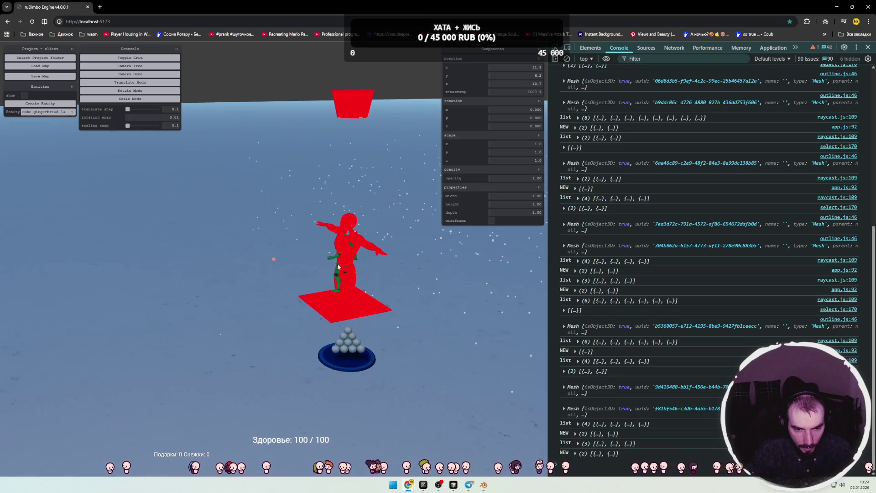
click(345, 274)
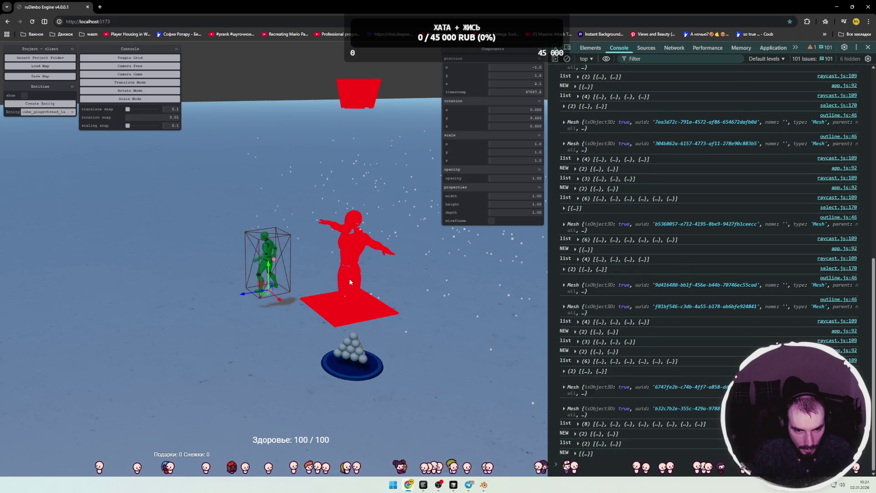
click(358, 294)
mouse_move(349, 323)
mouse_down()
mouse_move(349, 273)
mouse_move(342, 419)
mouse_up()
Orbit and fly the camera around the red cube to inspect the enlarged outlines.
drag(412, 345, 535, 290)
scroll(536, 291, down, 5)
scroll(511, 289, up, 5)
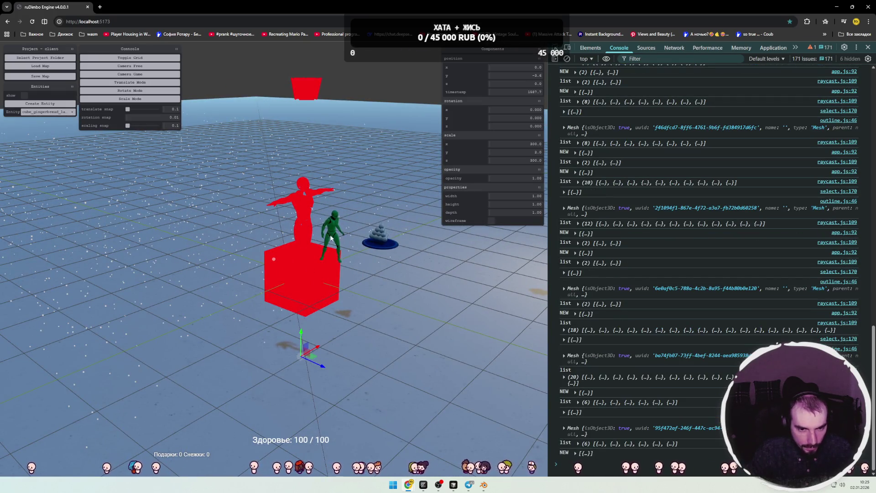
scroll(329, 246, down, 3)
drag(330, 256, 323, 256)
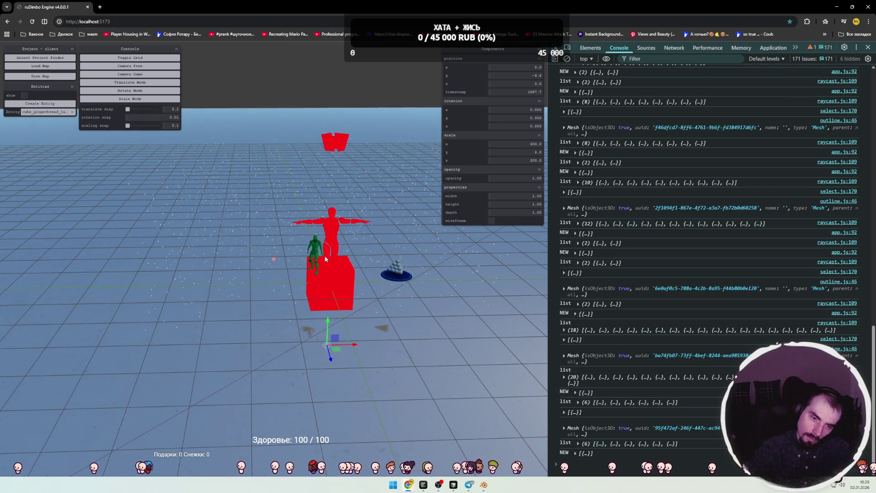
click(324, 255)
key(w)
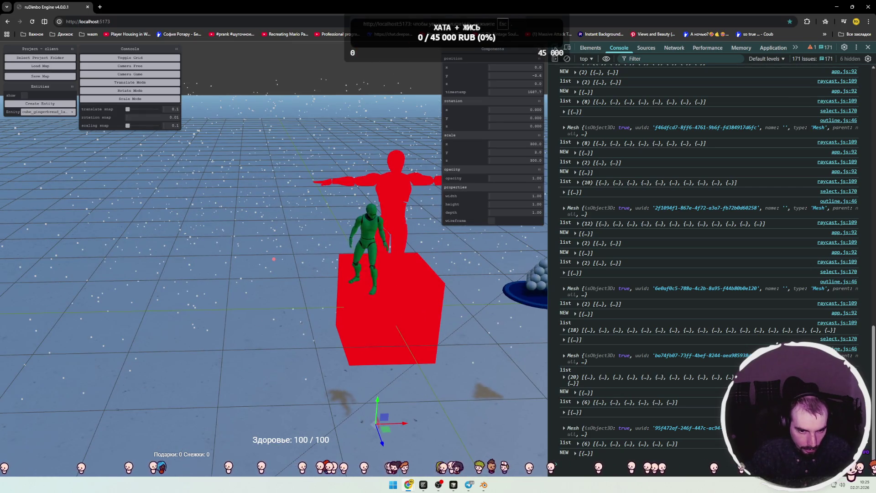
key(s)
key(Escape)
mouse_move(313, 277)
mouse_down()
mouse_move(366, 257)
mouse_move(440, 254)
mouse_move(396, 240)
mouse_move(333, 251)
mouse_move(360, 220)
mouse_move(369, 221)
mouse_move(328, 245)
mouse_move(279, 243)
mouse_move(325, 248)
mouse_up()
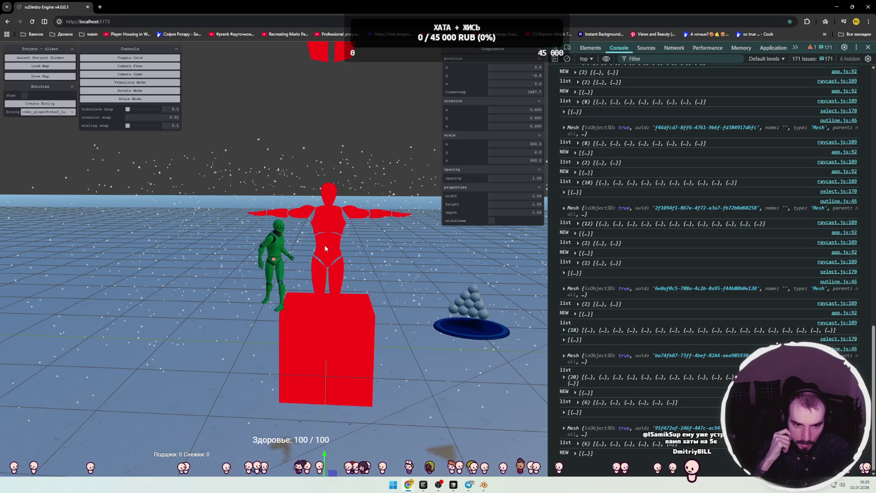
key(alt+Tab)
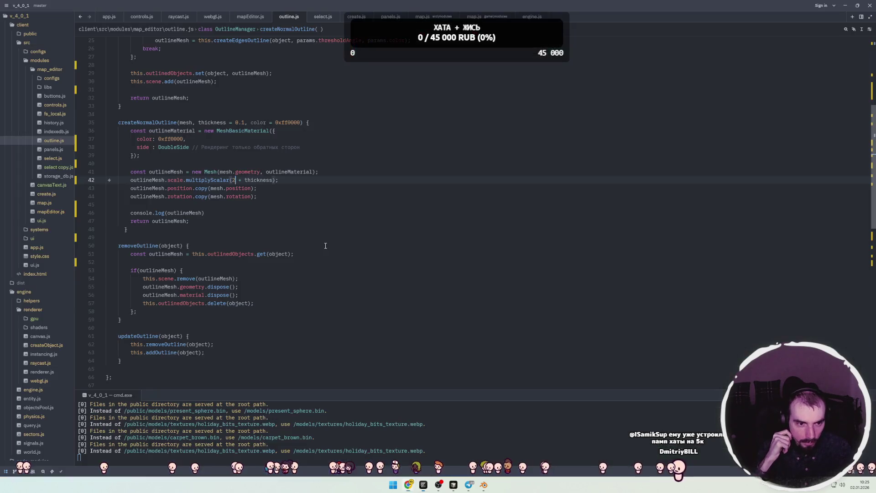
Read lines 44 and 47 of outline.js without editing, then return to the browser scene.
click(278, 198)
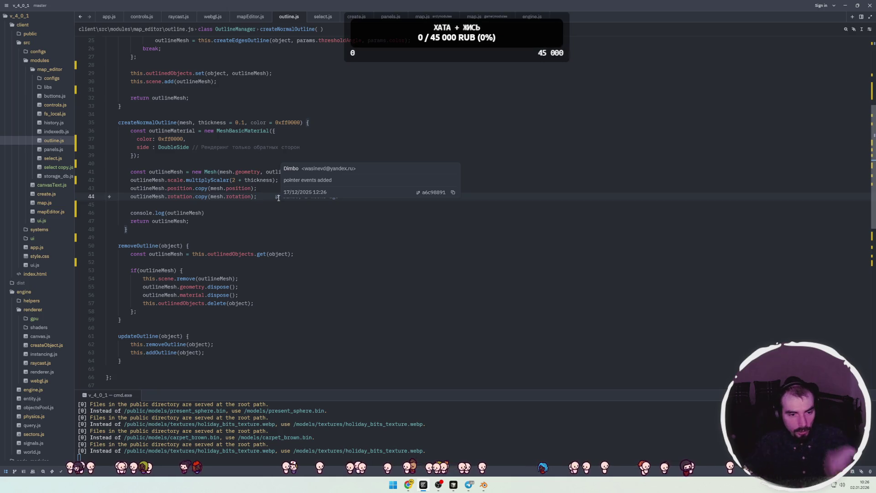
click(276, 220)
key(alt+Tab)
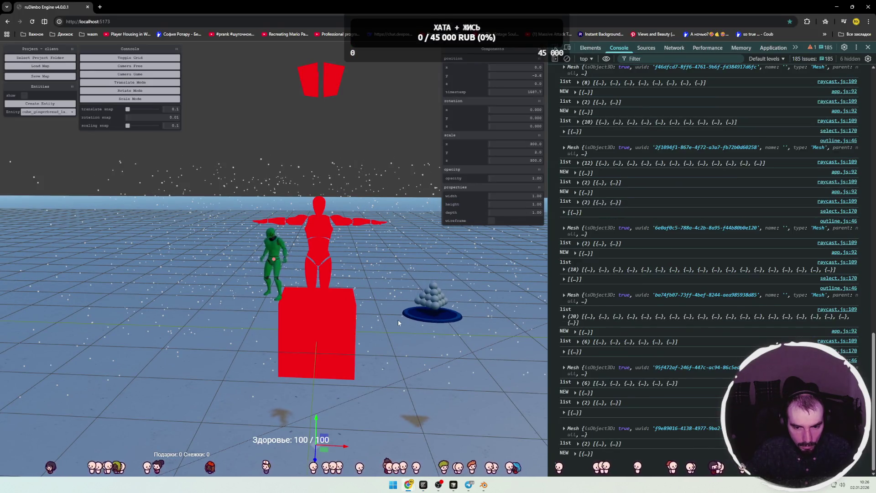
Zoom out, select the lamp post, and move it right to just behind the red figure.
scroll(291, 290, down, 2)
scroll(291, 290, down, 2)
mouse_move(291, 290)
mouse_down()
mouse_move(411, 294)
mouse_move(418, 154)
mouse_move(406, 145)
mouse_move(234, 236)
mouse_move(235, 216)
mouse_move(296, 215)
mouse_up()
click(415, 152)
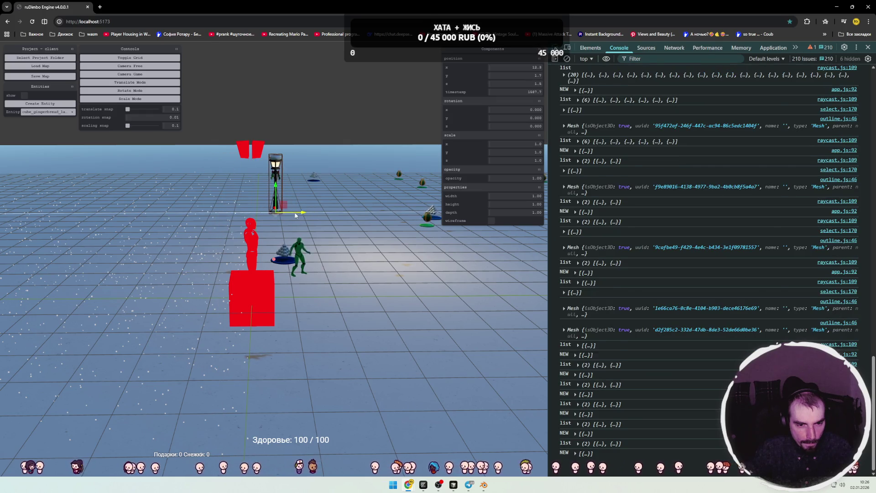
click(349, 241)
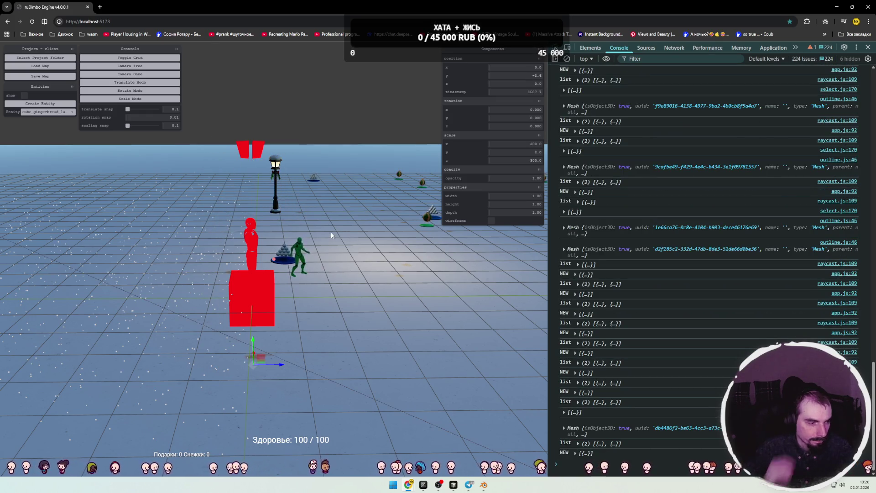